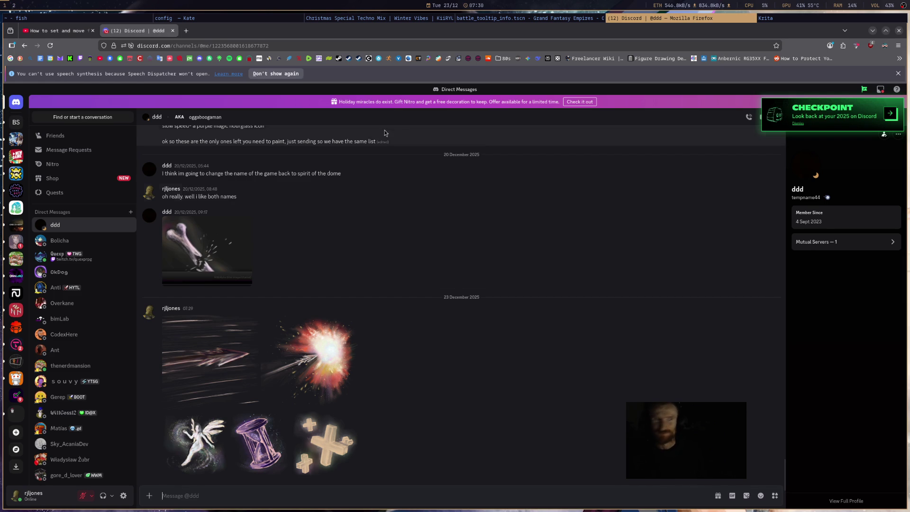
Switch from the Discord chat to the Godot editor showing the battle_tooltip_info scene.
click(498, 20)
scroll(544, 231, up, 2)
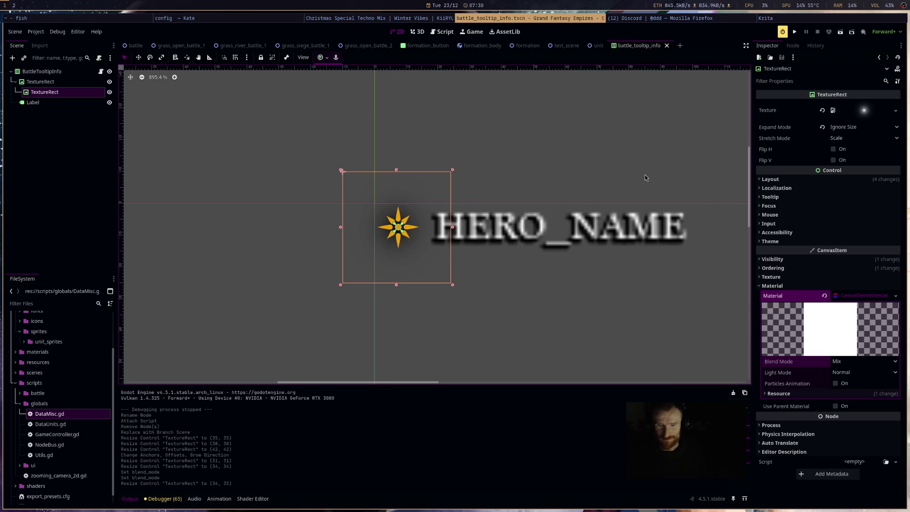
Run the Grand Fantasy Empires project from the Godot toolbar to open the battle map.
click(794, 32)
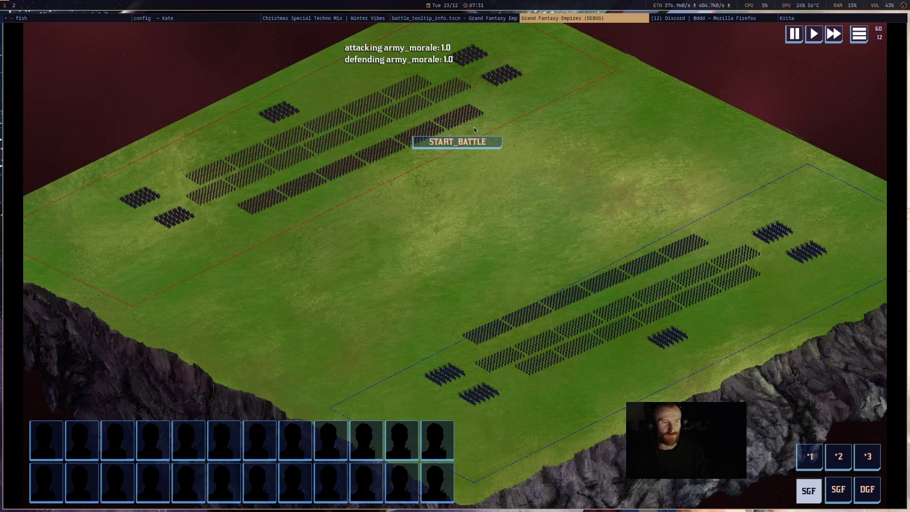
Click START_BATTLE, then zoom and pan the camera to follow both armies advancing.
click(457, 142)
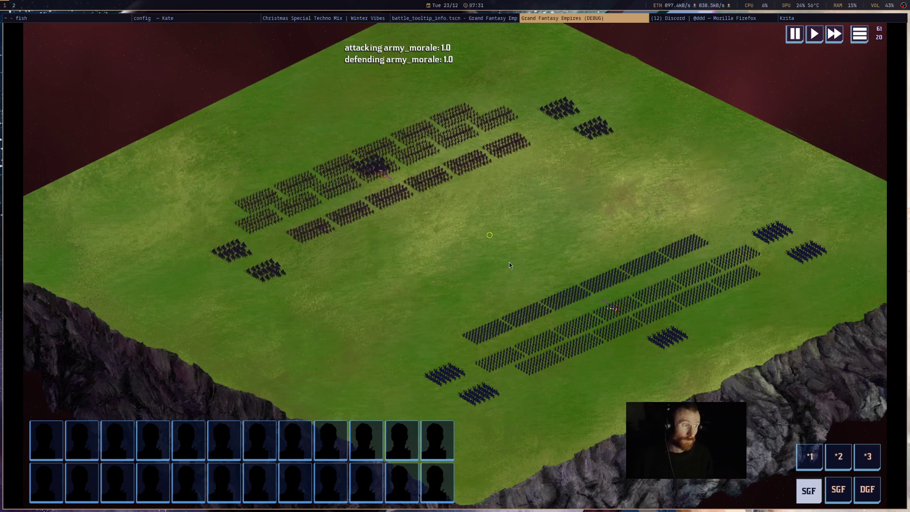
scroll(421, 204, up, 4)
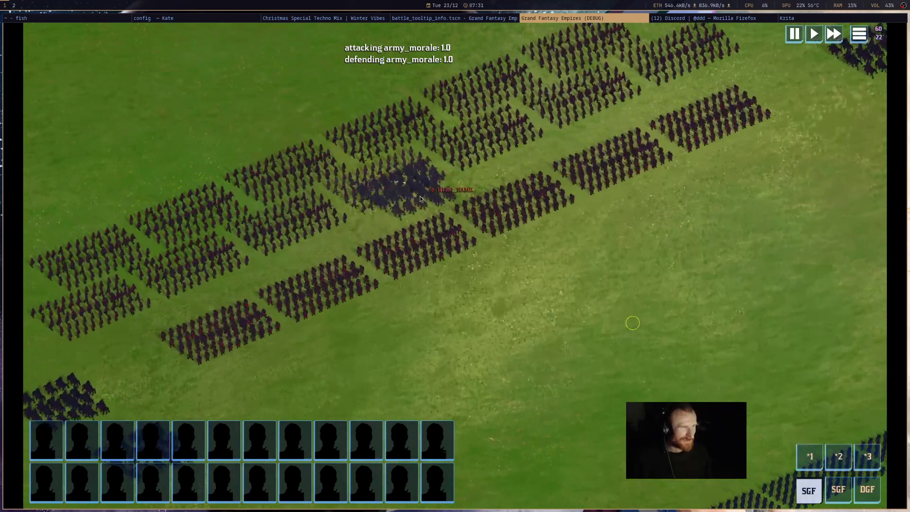
scroll(322, 124, down, 5)
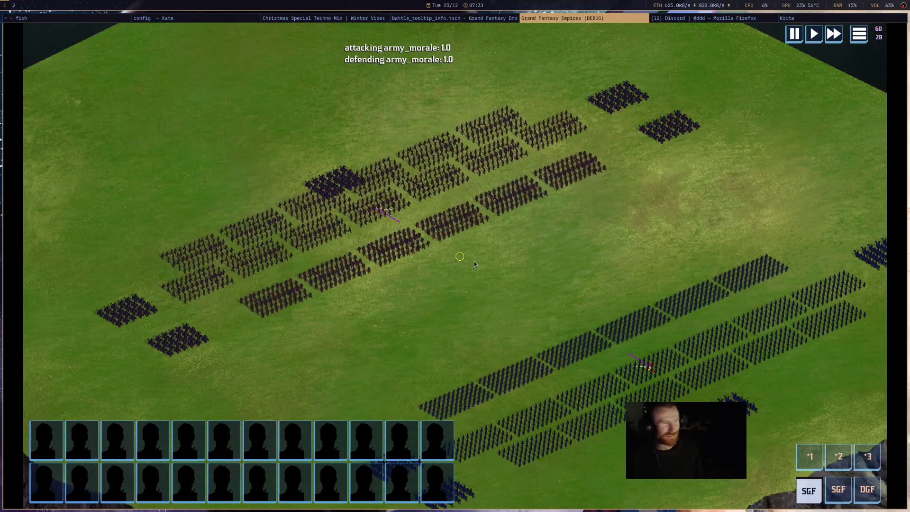
mouse_move(605, 251)
mouse_down()
mouse_move(476, 232)
mouse_move(554, 152)
mouse_move(556, 160)
mouse_up()
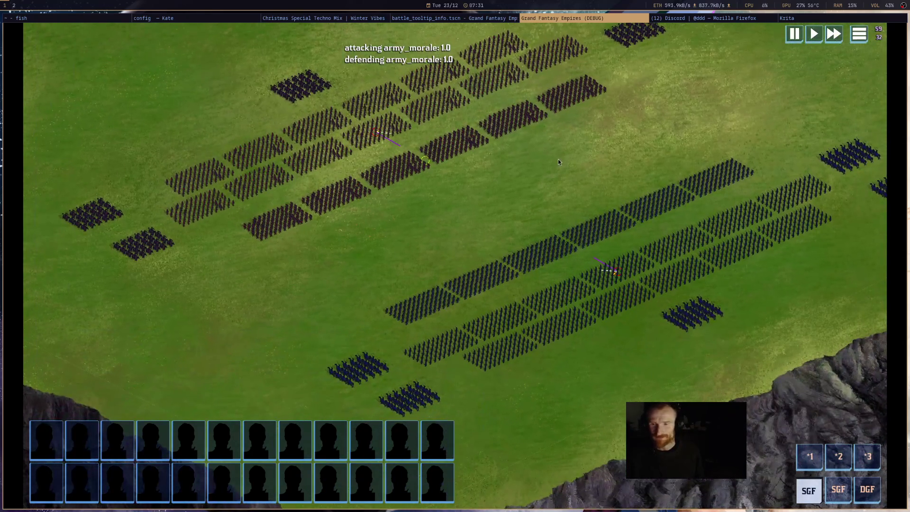
mouse_move(574, 223)
mouse_down()
mouse_move(593, 209)
mouse_move(613, 212)
mouse_up()
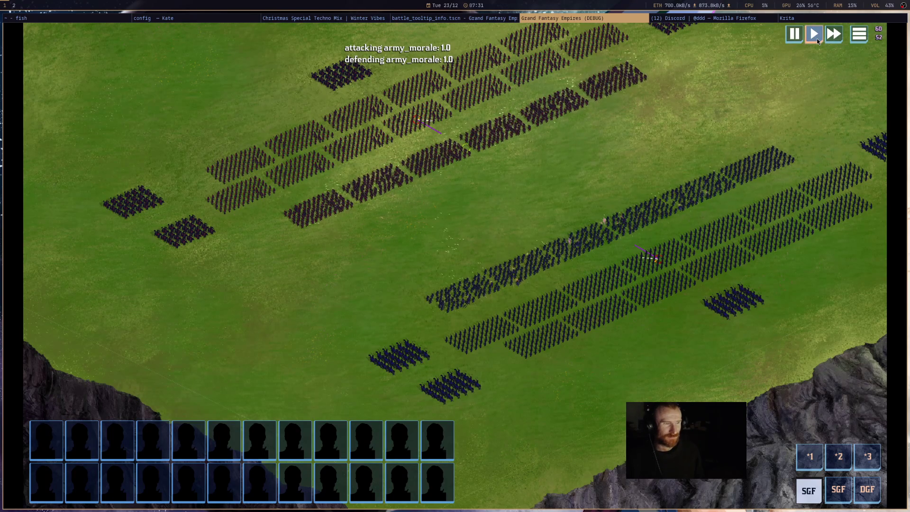
scroll(591, 190, down, 3)
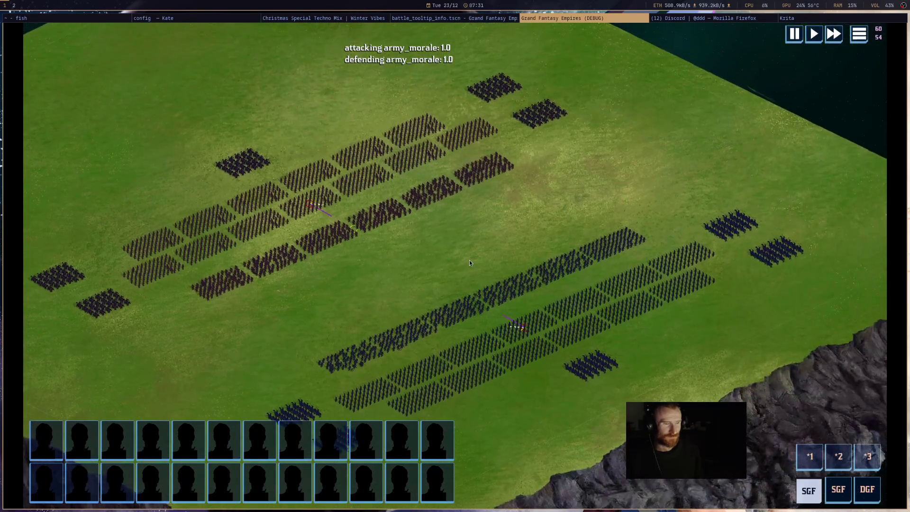
Watch the armies clash, then close the debug game window to return to Godot.
scroll(519, 217, up, 1)
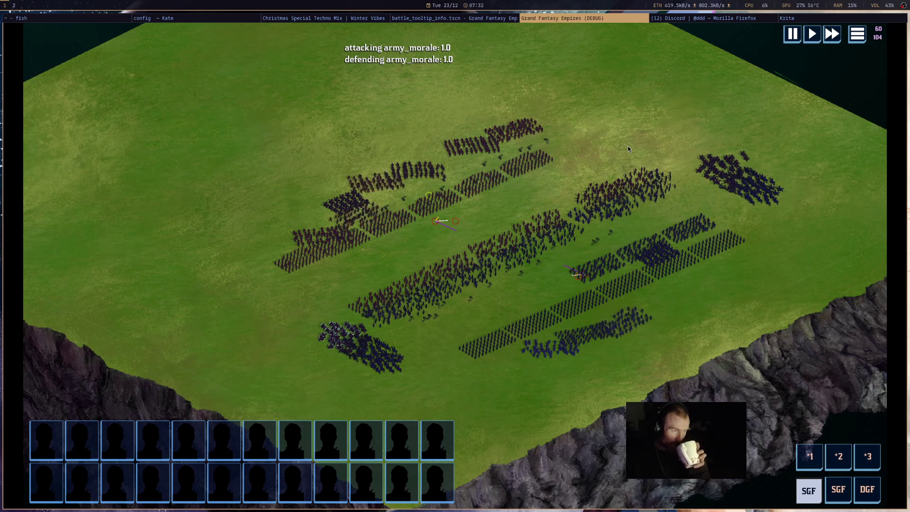
middle_click(577, 18)
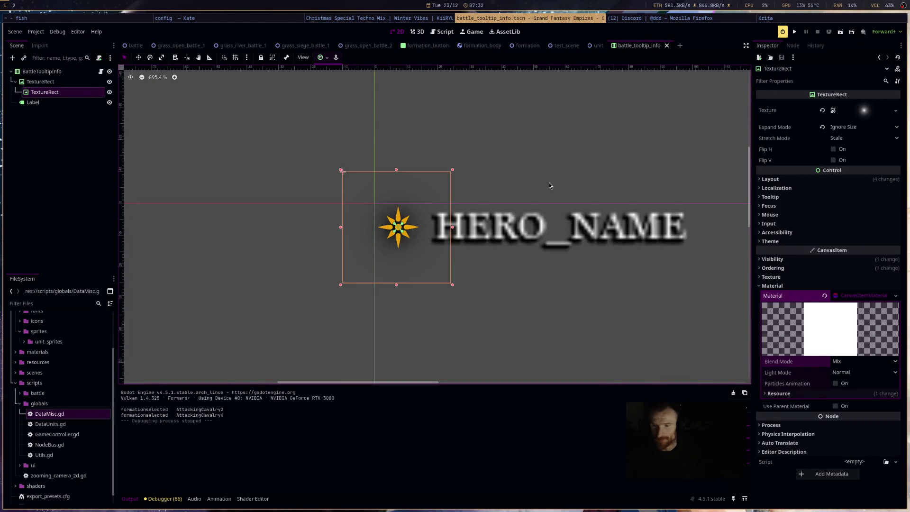
Zoom out the 2D viewport and relaunch the game with F5.
scroll(527, 240, down, 2)
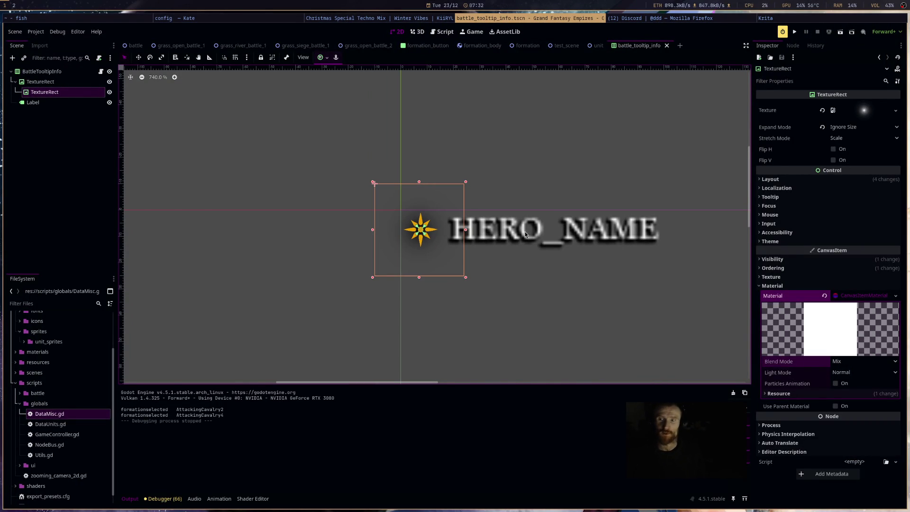
scroll(474, 264, down, 2)
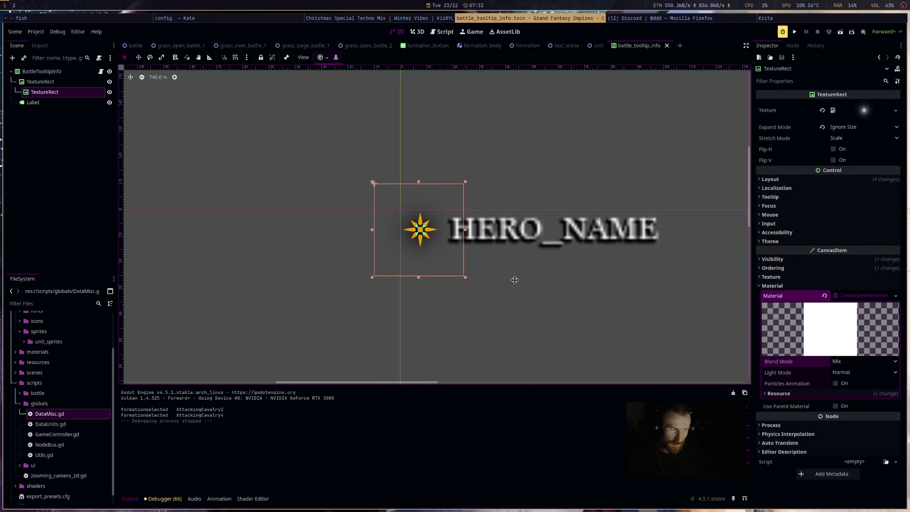
scroll(471, 270, down, 1)
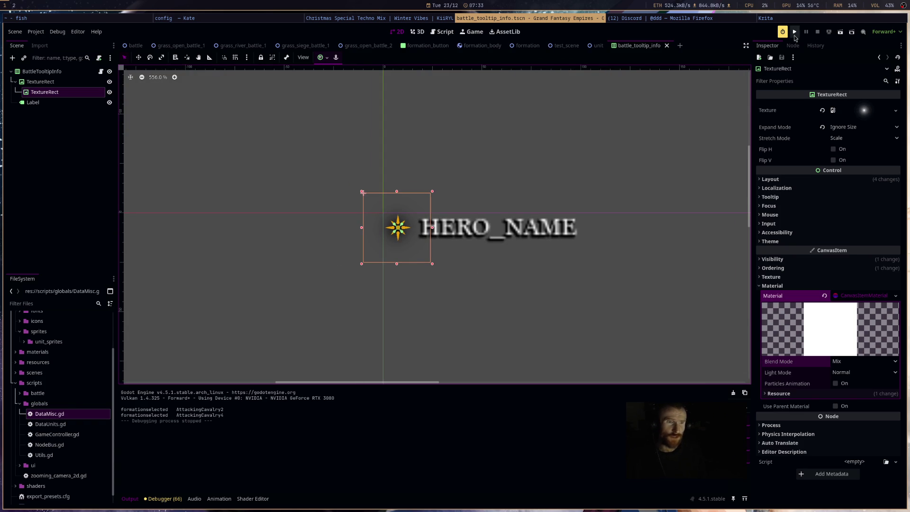
key(F5)
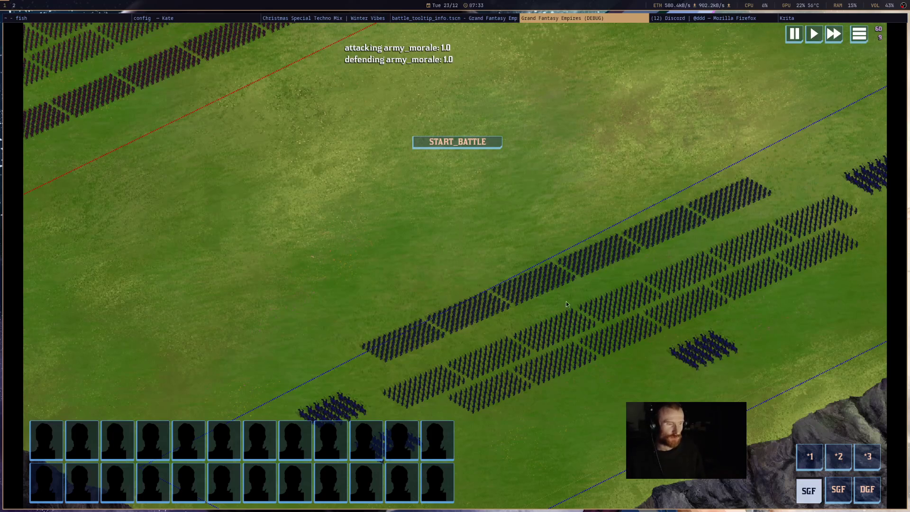
Select a blue formation to show its HERO_NAME tooltip, pan the view, then leave the game.
click(604, 268)
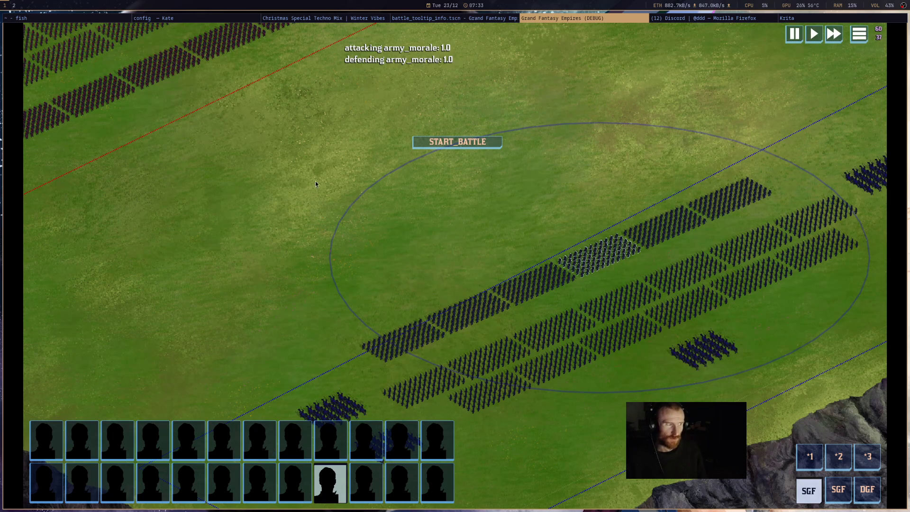
key(w)
key(a)
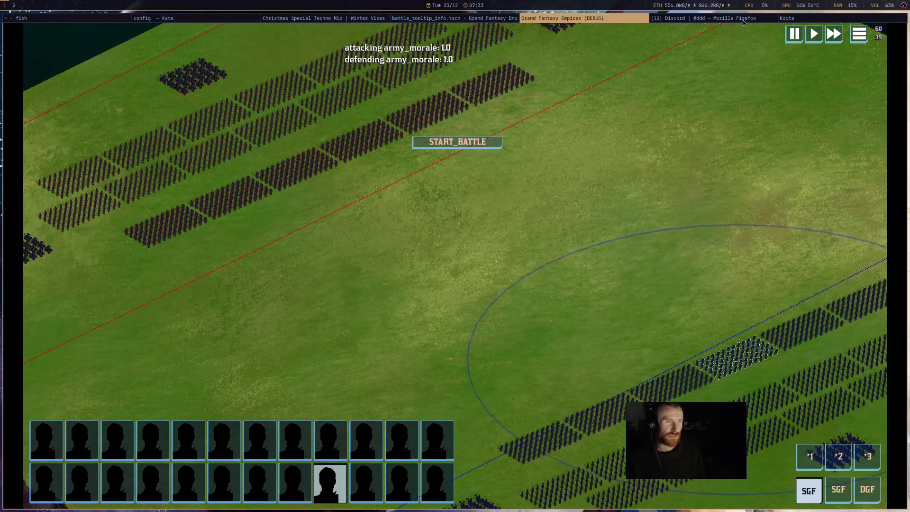
click(743, 20)
key(alt+Tab)
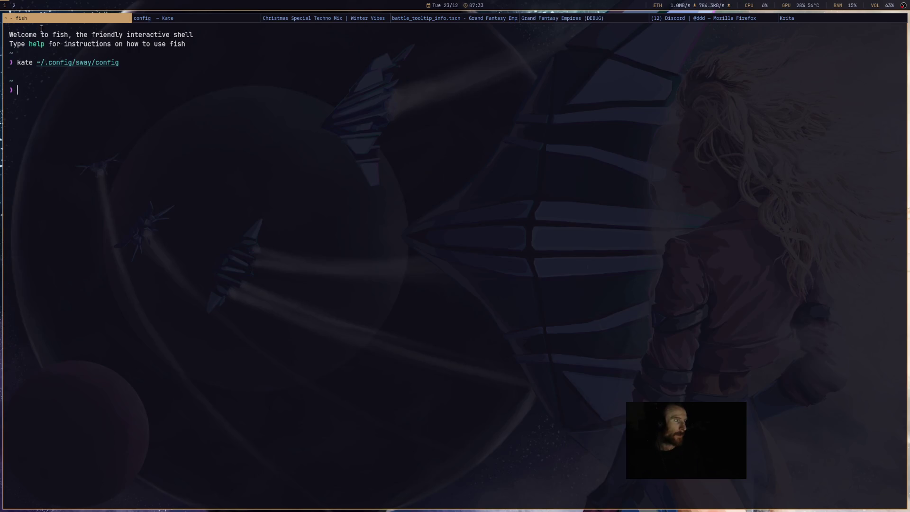
Open YouTube's home page in a new tab beside the Medieval 2 formations video.
key(alt+Tab)
click(71, 30)
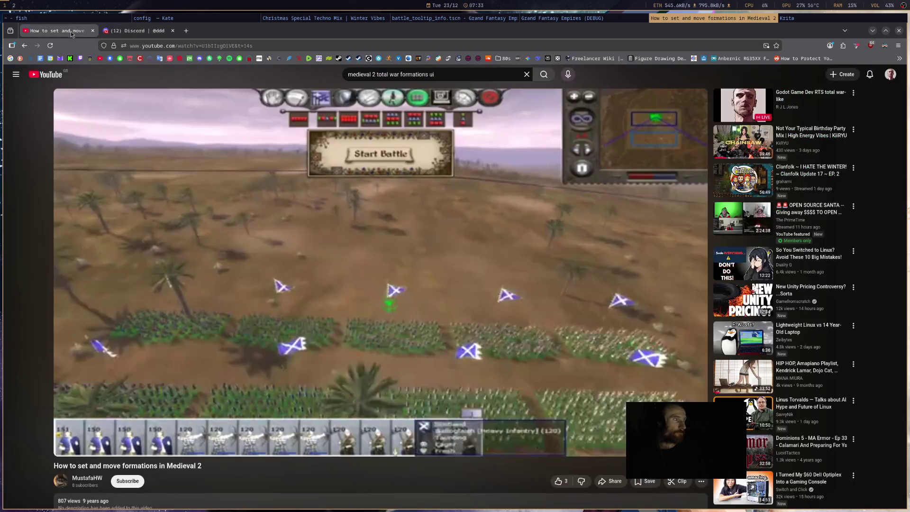
click(185, 31)
click(100, 59)
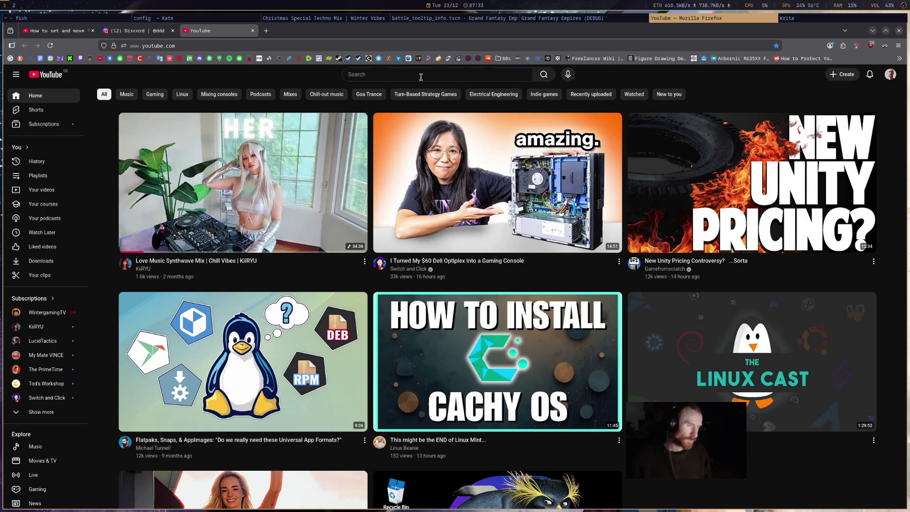
Search YouTube for 'medieval 1 total war gameplay' and open the MEDIEVAL: Total War - Gameplay video.
click(420, 75)
text(me)
click(417, 124)
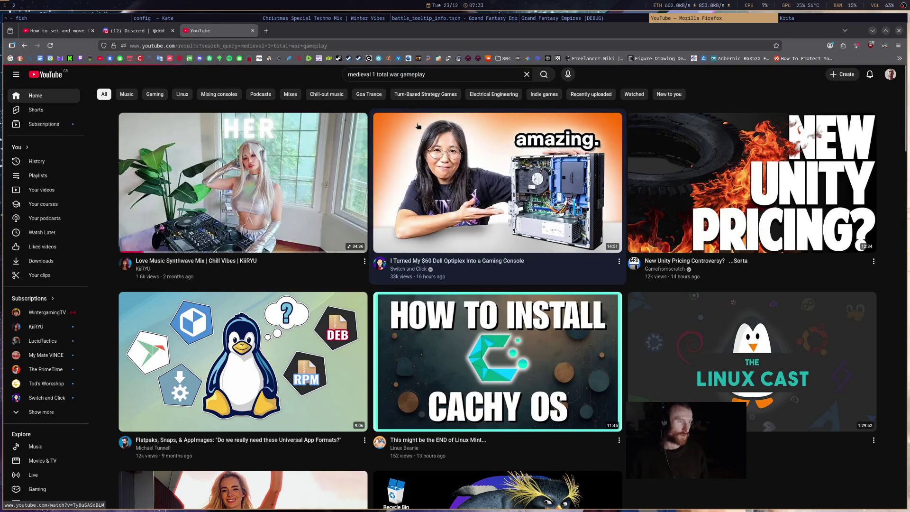
click(381, 278)
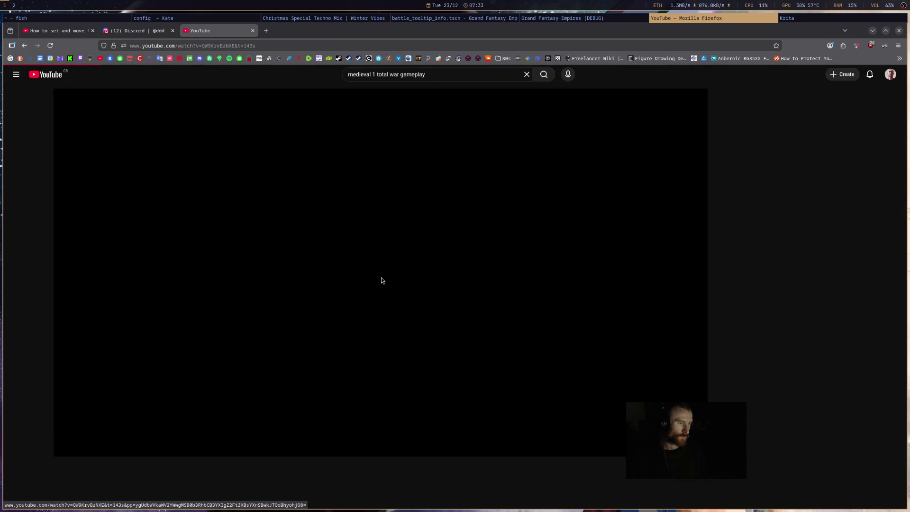
Play the video up to the cavalry charge, then return to the Grand Fantasy Empires game.
click(345, 280)
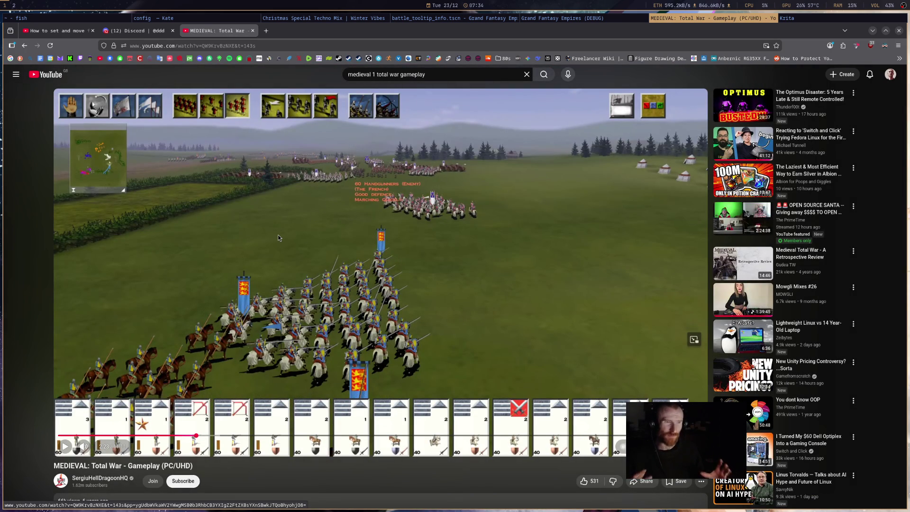
click(430, 317)
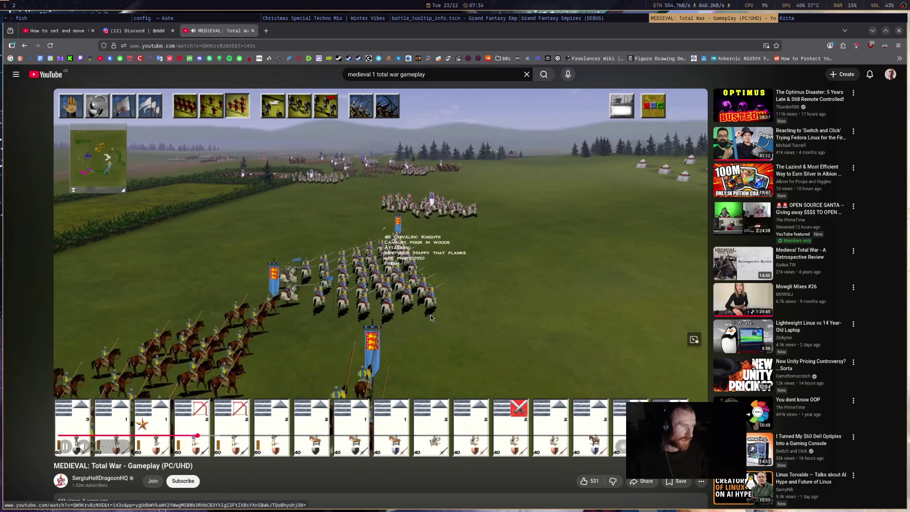
click(441, 311)
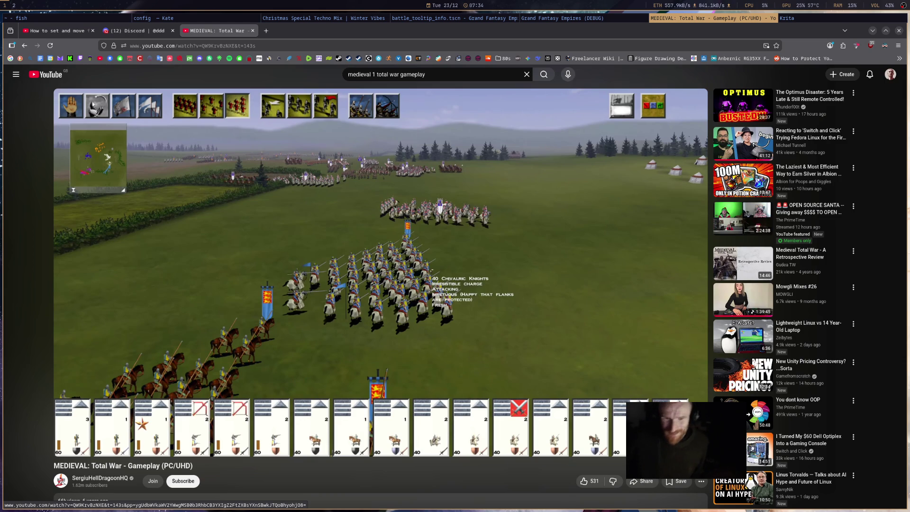
mouse_move(508, 277)
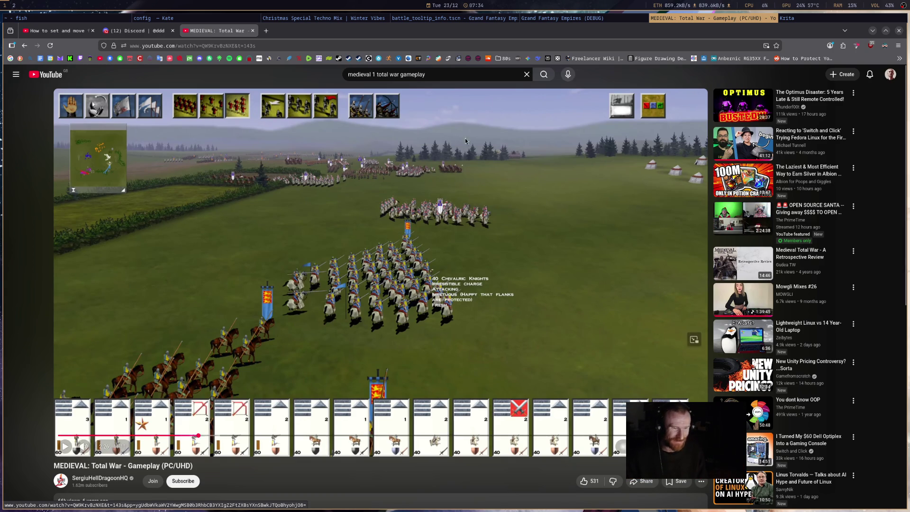
click(565, 19)
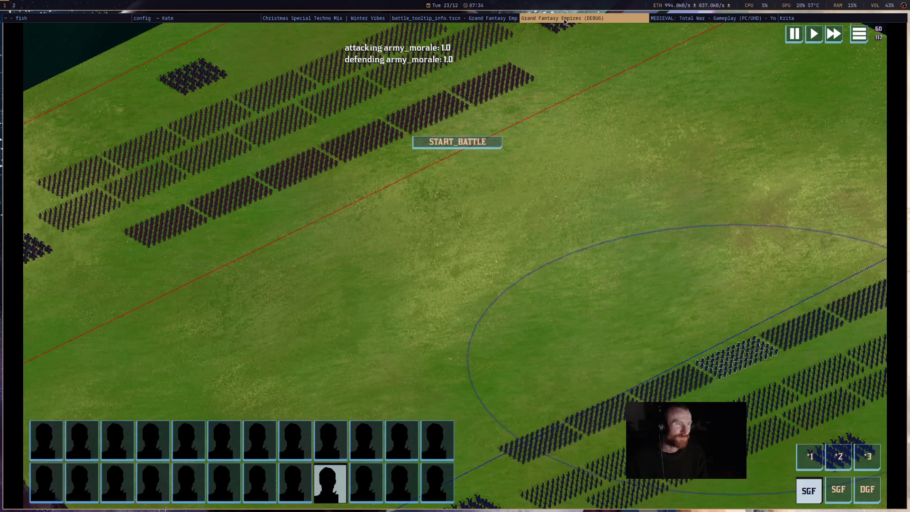
key(s)
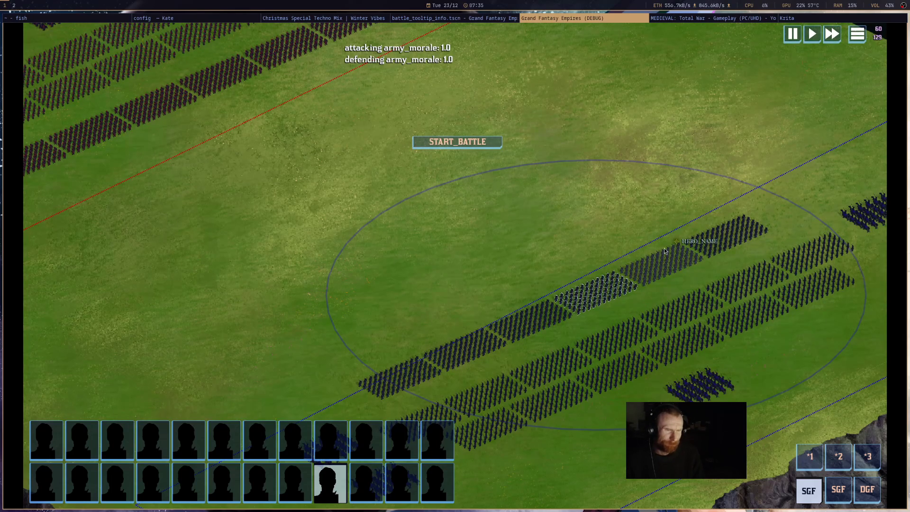
key(a)
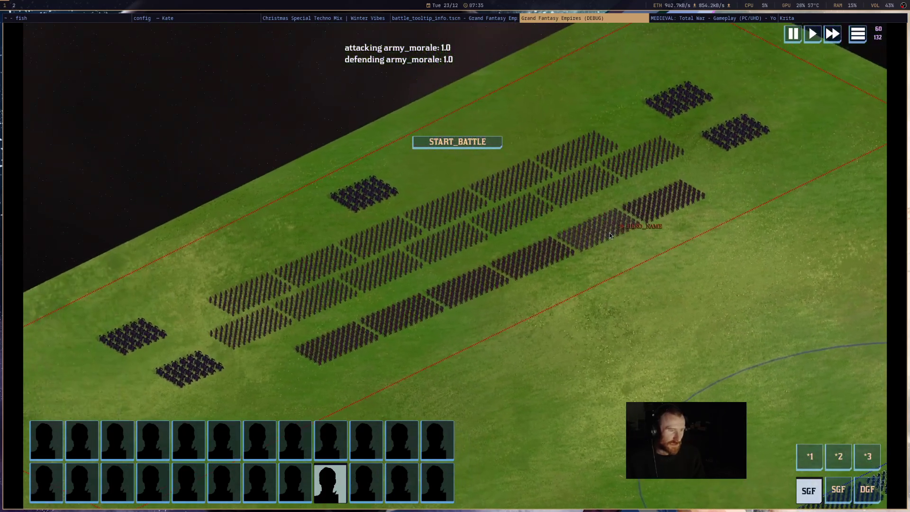
scroll(609, 232, up, 3)
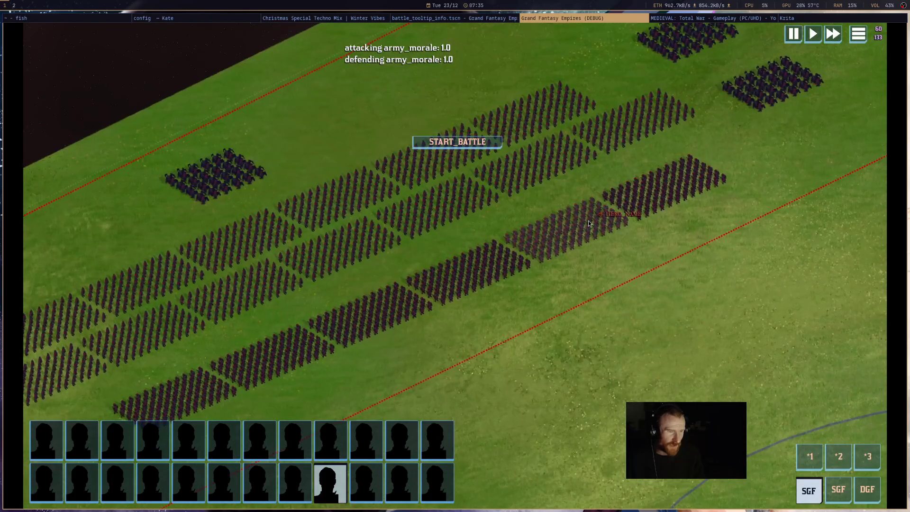
scroll(588, 221, down, 5)
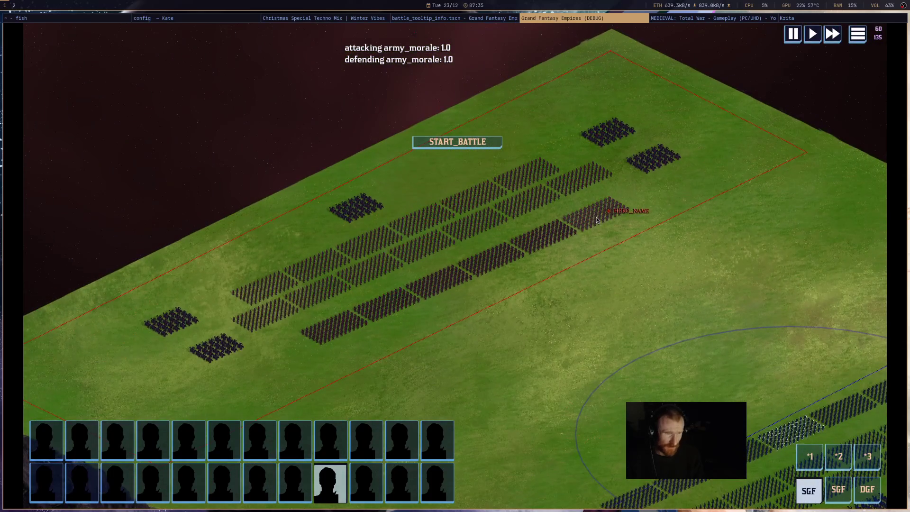
scroll(418, 208, up, 2)
key(d)
key(s)
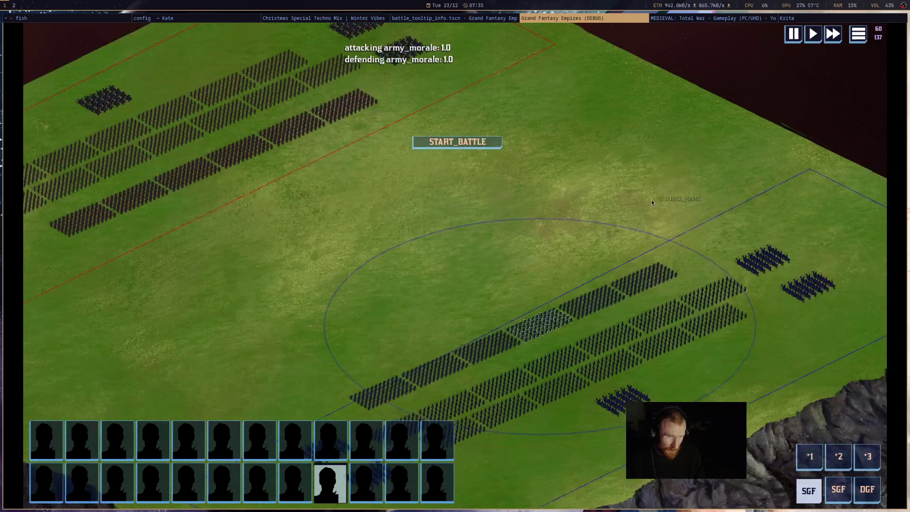
key(s)
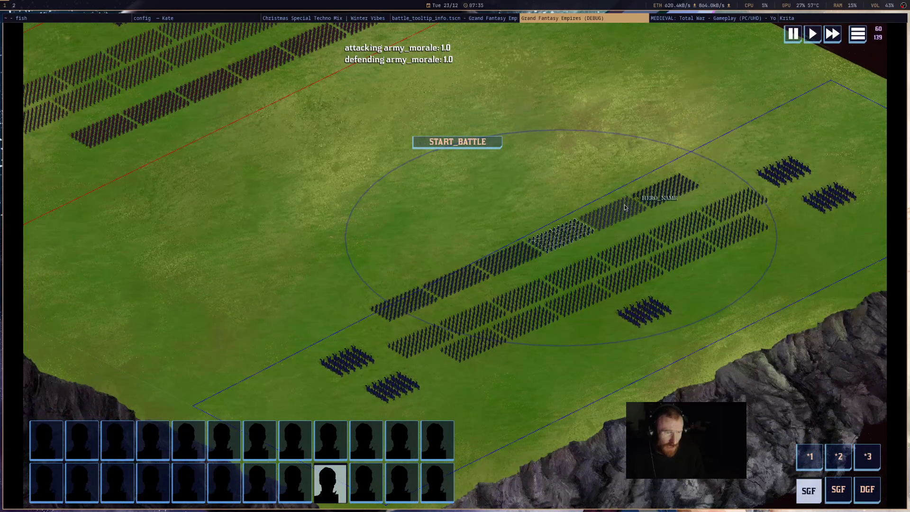
scroll(624, 207, up, 2)
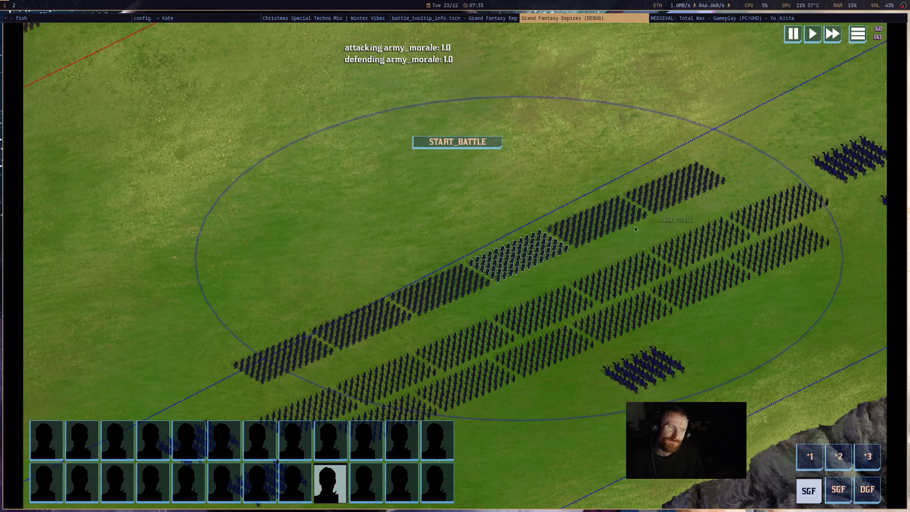
drag(317, 177, 615, 348)
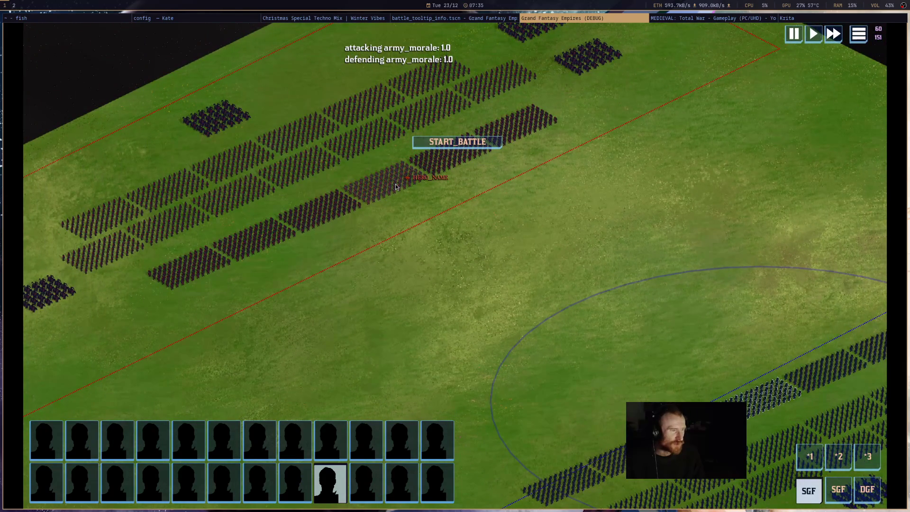
drag(690, 341, 591, 314)
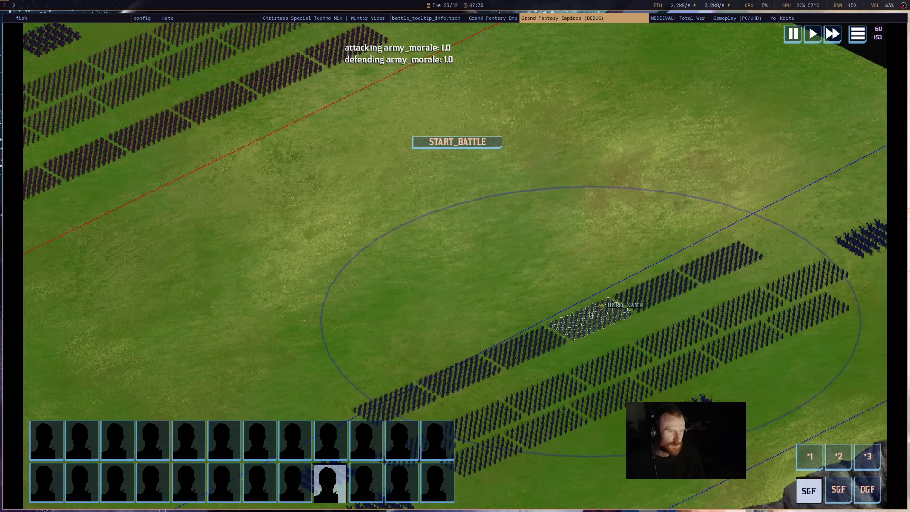
drag(226, 95, 438, 234)
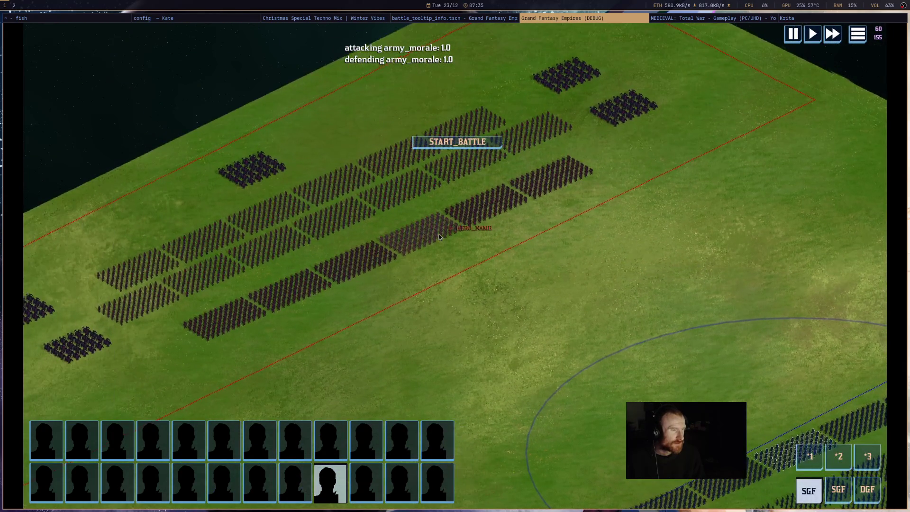
key(Right)
key(Down)
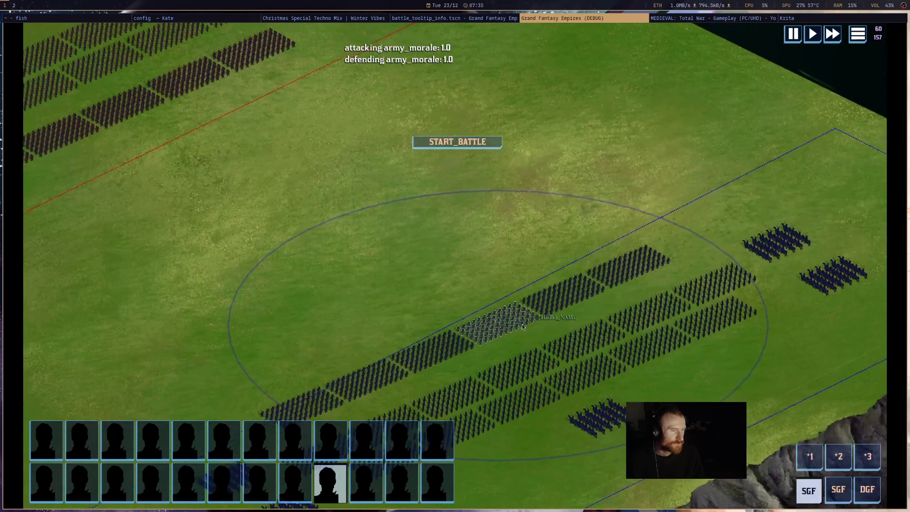
scroll(523, 326, up, 2)
scroll(506, 320, down, 1)
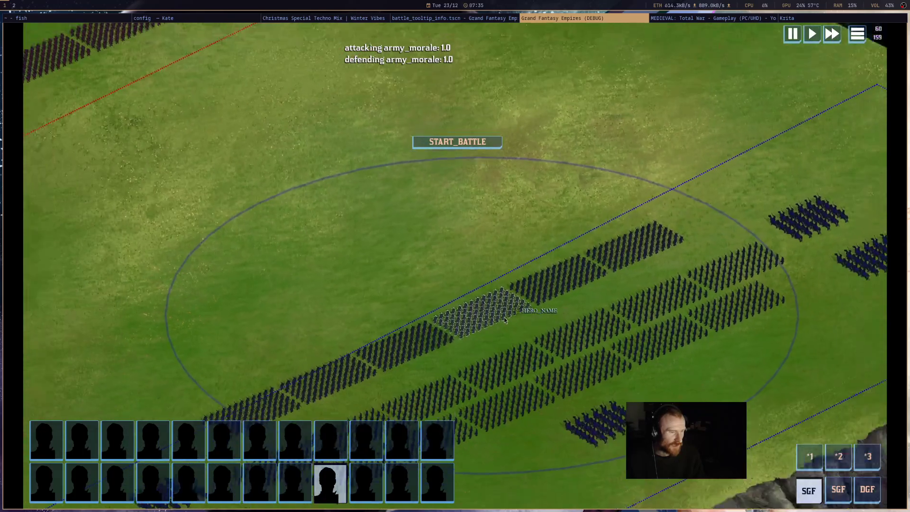
scroll(505, 321, down, 2)
key(Left)
key(Up)
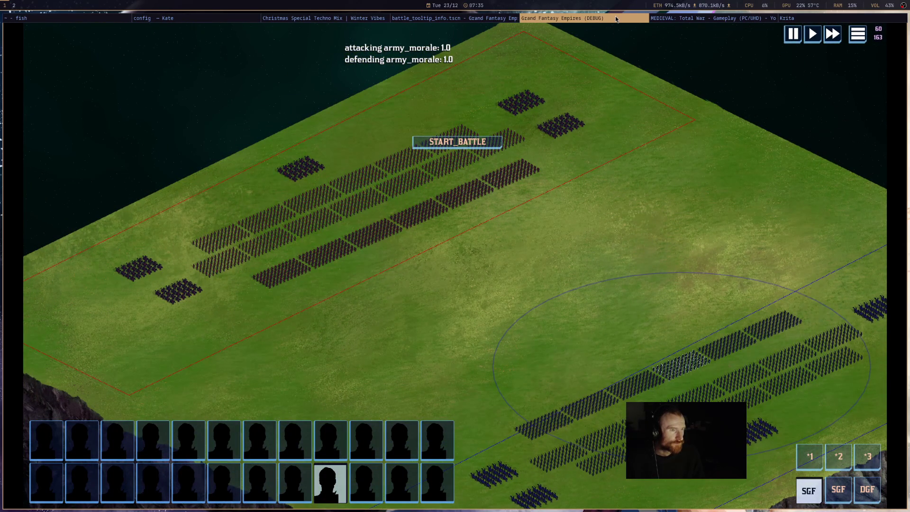
key(Right)
key(Down)
scroll(579, 293, up, 3)
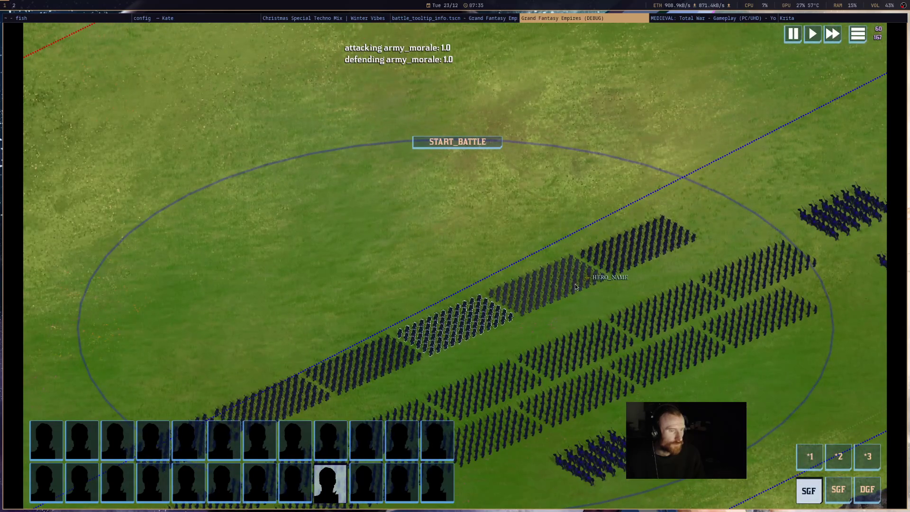
scroll(577, 289, down, 2)
scroll(576, 287, down, 3)
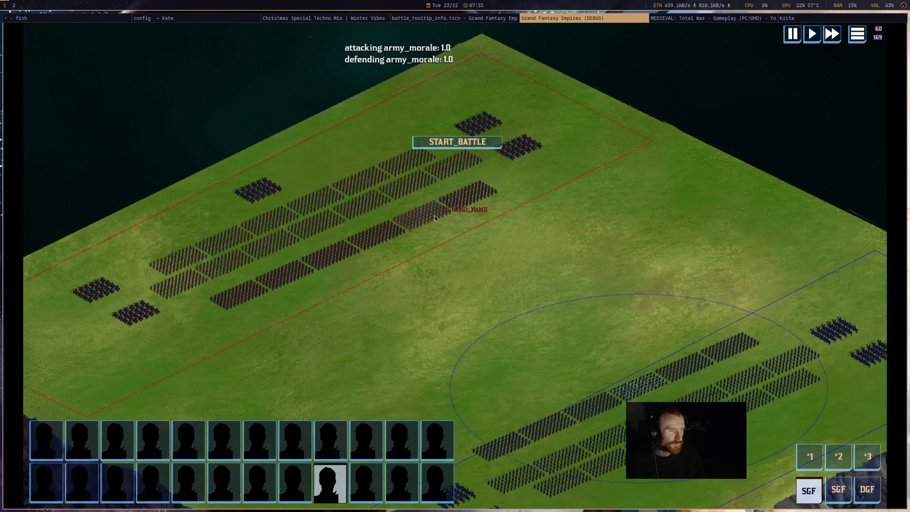
scroll(432, 217, up, 3)
scroll(432, 217, up, 2)
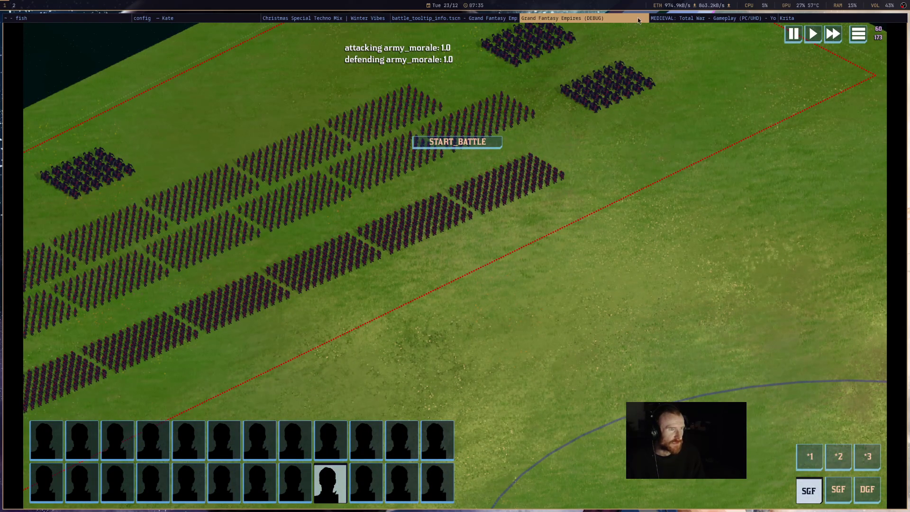
Close the debug game and zoom the Godot 2D viewport onto the tooltip scene.
key(alt+F4)
click(544, 19)
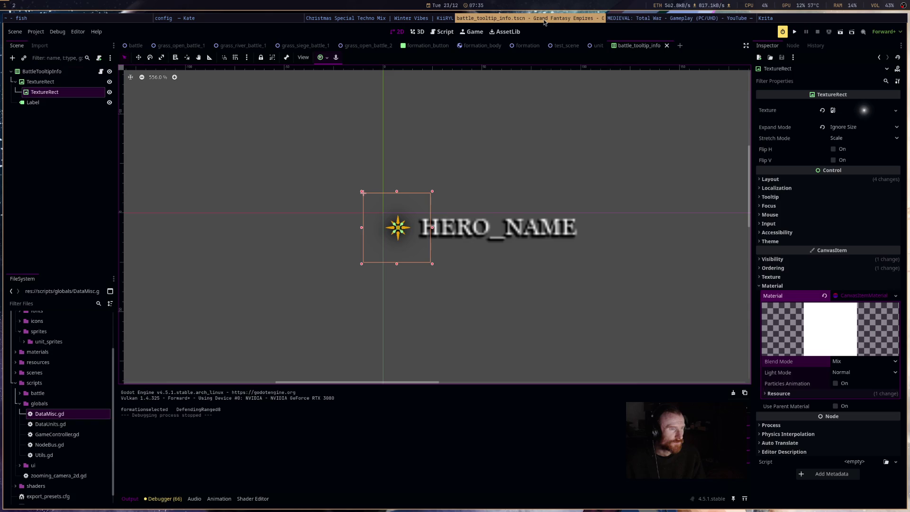
scroll(481, 268, up, 4)
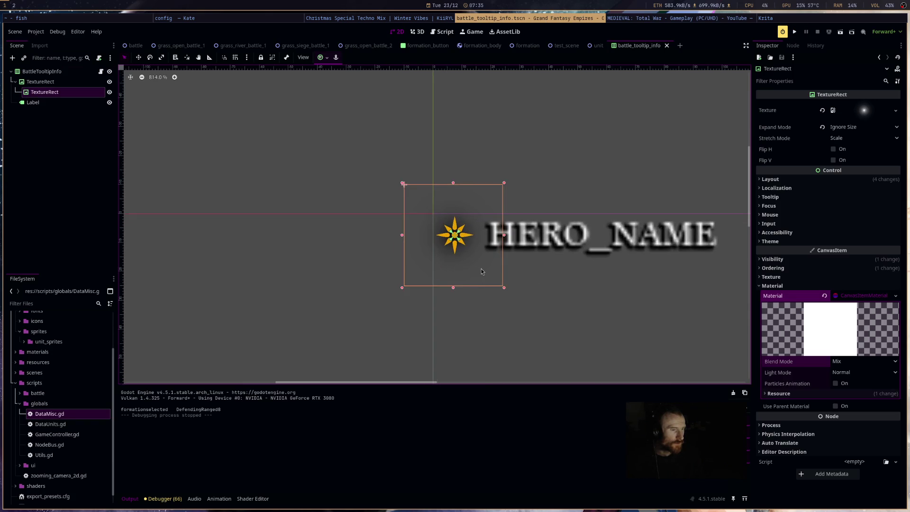
scroll(479, 269, right, 3)
Select the HERO_NAME label to inspect its properties, then switch to the battle scene.
click(464, 229)
click(253, 221)
click(430, 231)
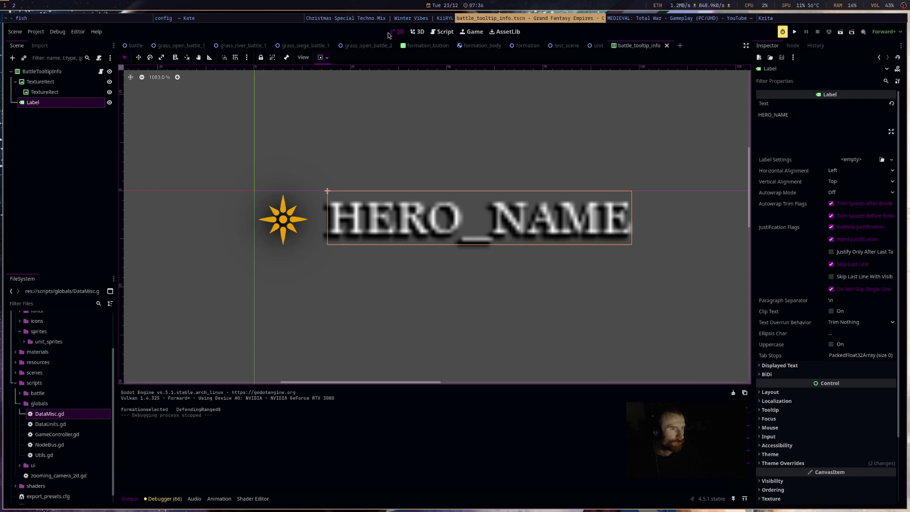
click(135, 46)
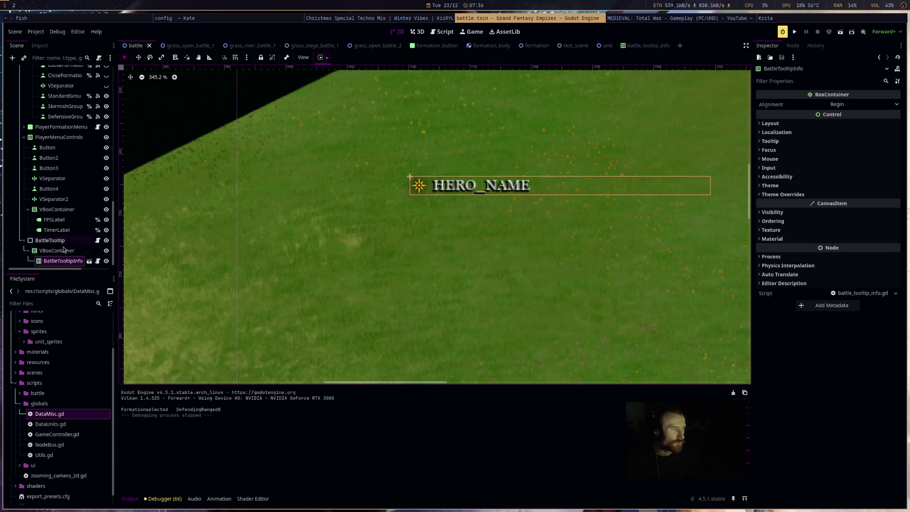
Open battle_tooltip.gd and start a new variable on line 13, then discard it.
click(97, 240)
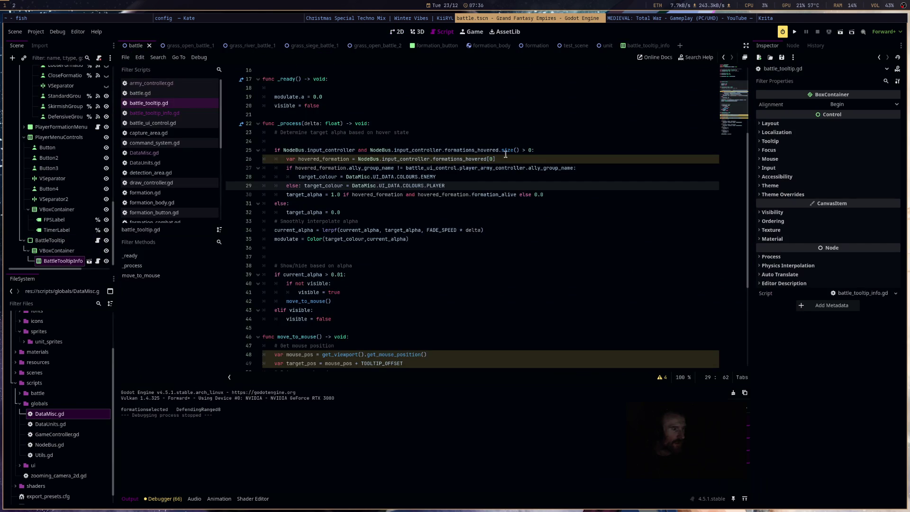
scroll(403, 148, up, 5)
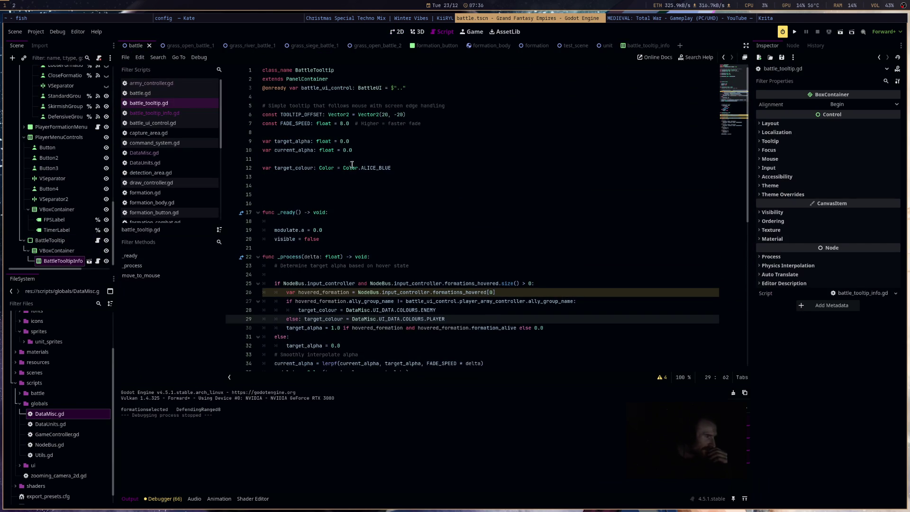
click(314, 176)
text(var tar)
key(BackSpace)
click(313, 193)
click(341, 177)
key(BackSpace)
key(BackSpace)
key(BackSpace)
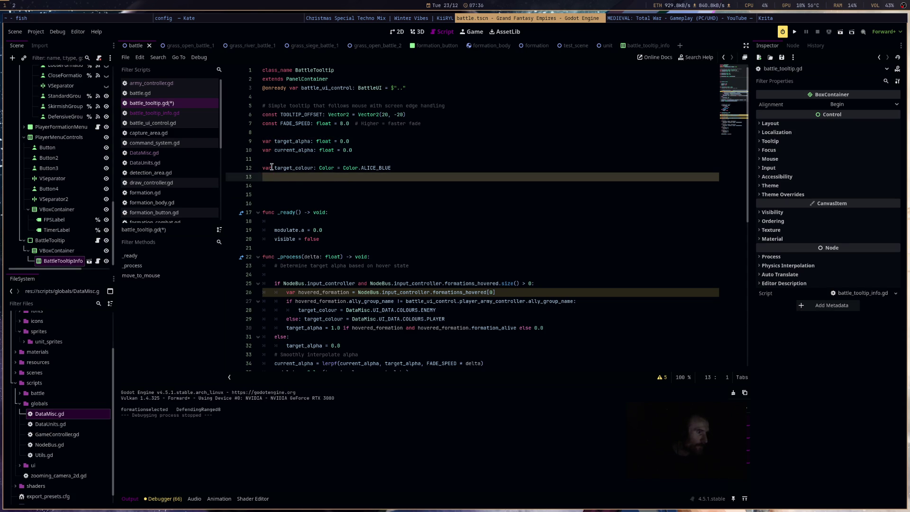
drag(261, 168, 436, 168)
key(Right)
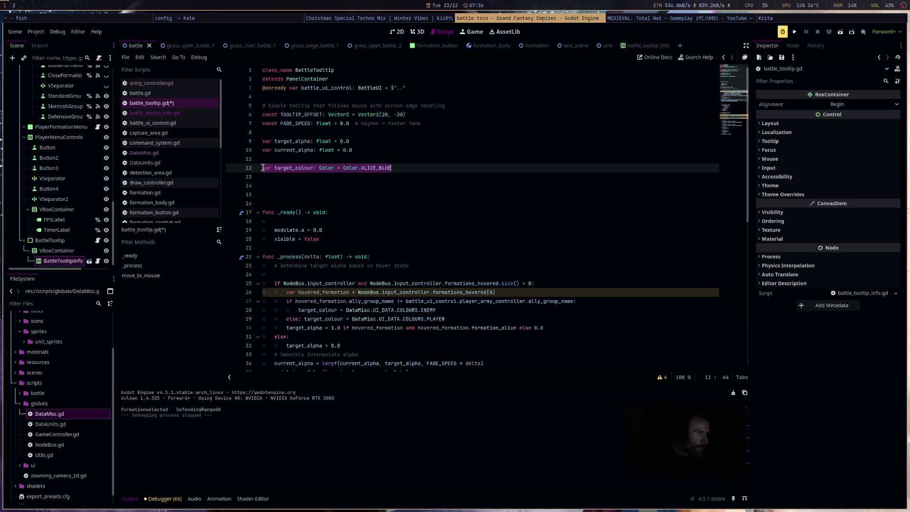
Change line 35 to 'modulate.a = current_alpha', replacing the Color(target_colour, …) assignment.
drag(436, 310, 300, 311)
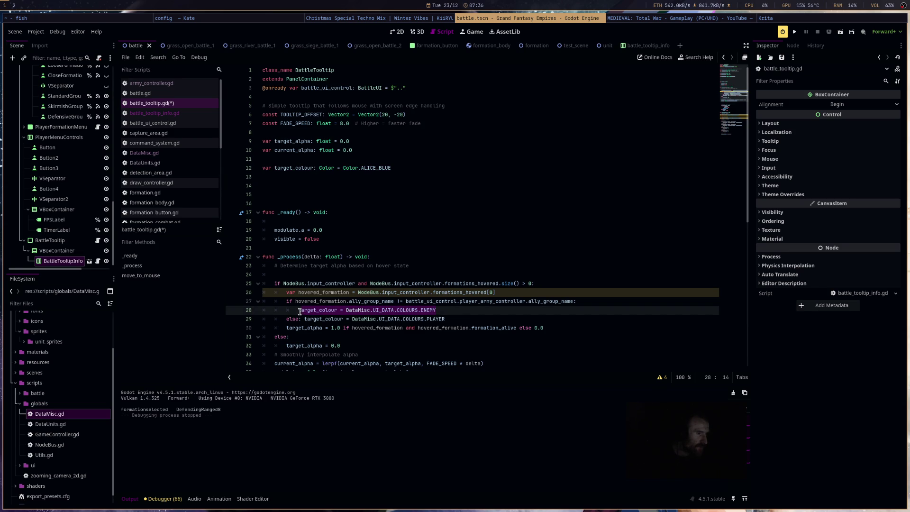
scroll(481, 309, down, 4)
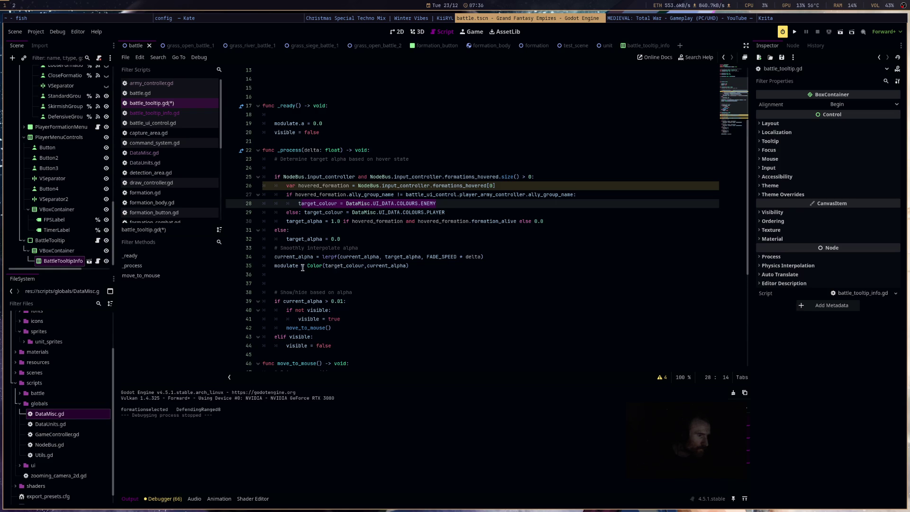
click(299, 265)
shift+click(369, 265)
key(BackSpace)
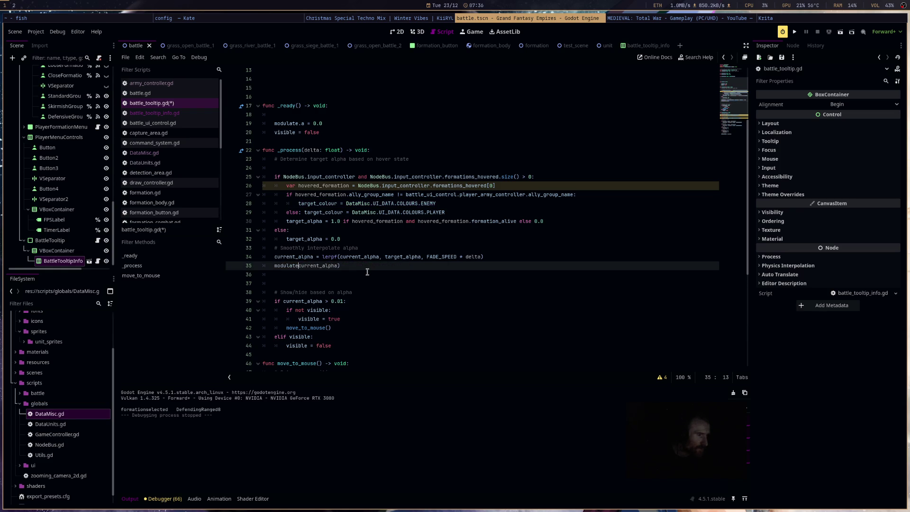
text(.a =)
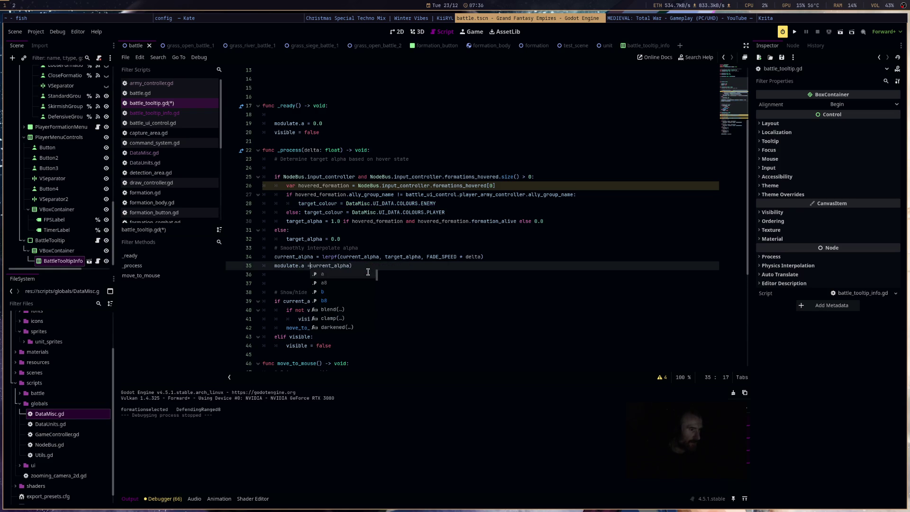
click(383, 263)
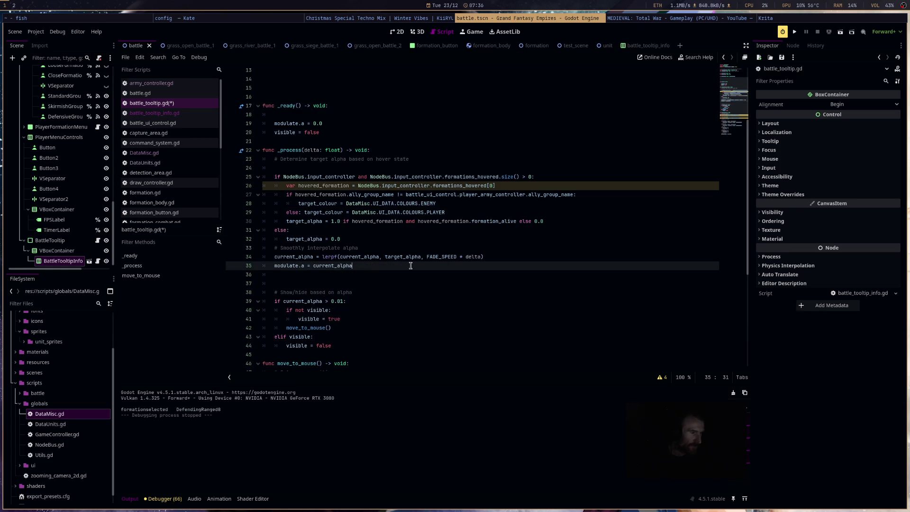
Save battle_tooltip.gd, test-run the game with F5, then stop it.
key(ctrl+s)
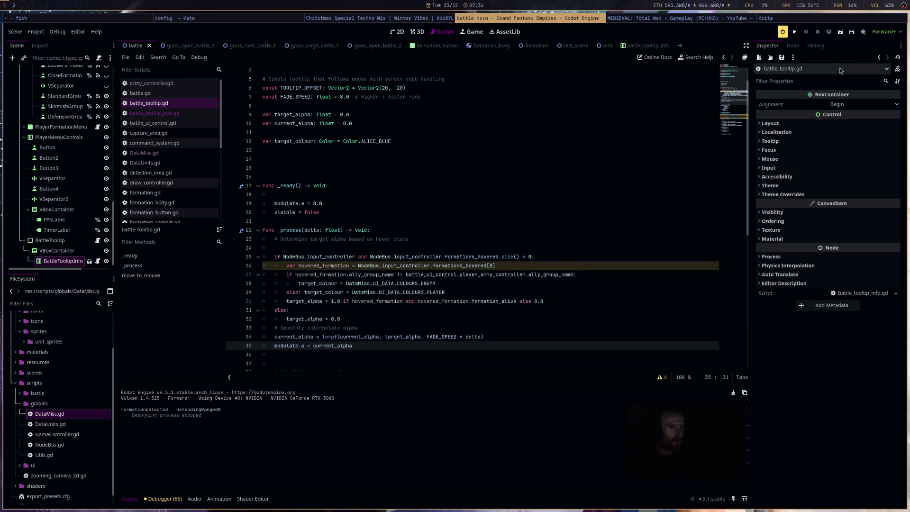
key(F5)
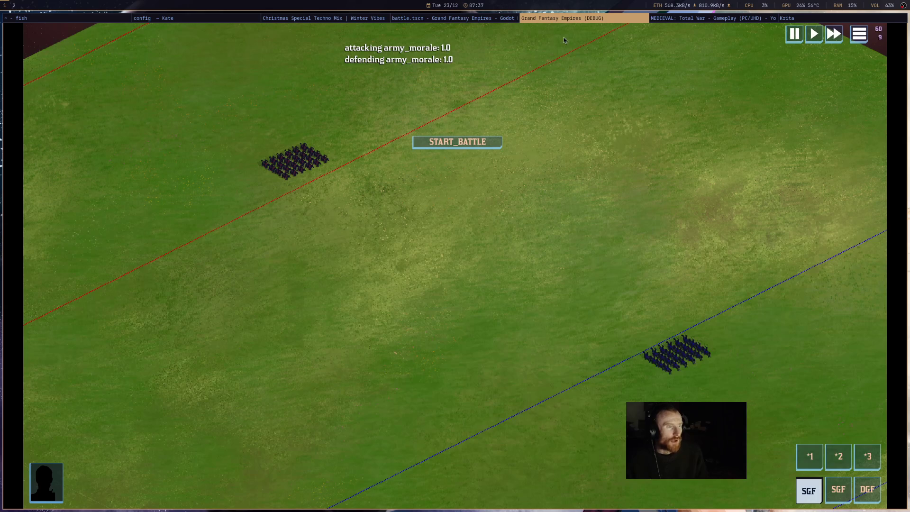
key(Escape)
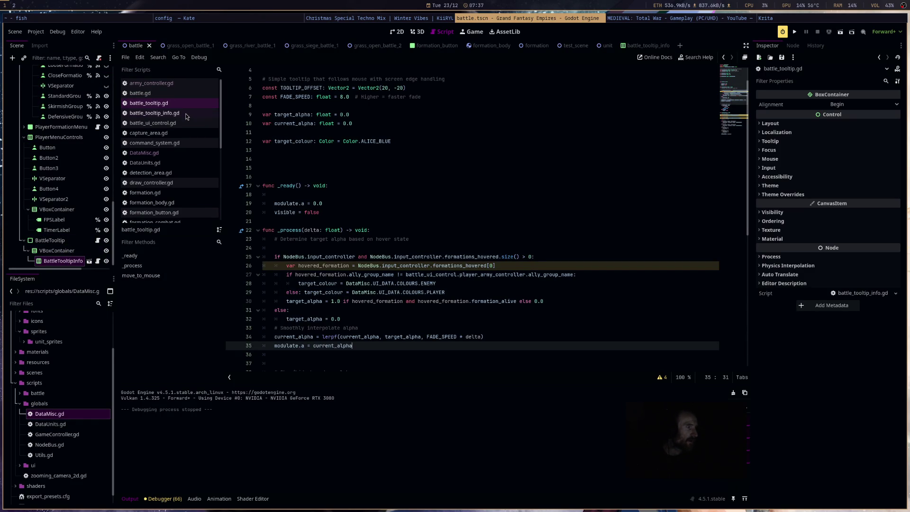
In the battle_tooltip_info scene, rename the first TextureRect child to IconTexture.
click(157, 113)
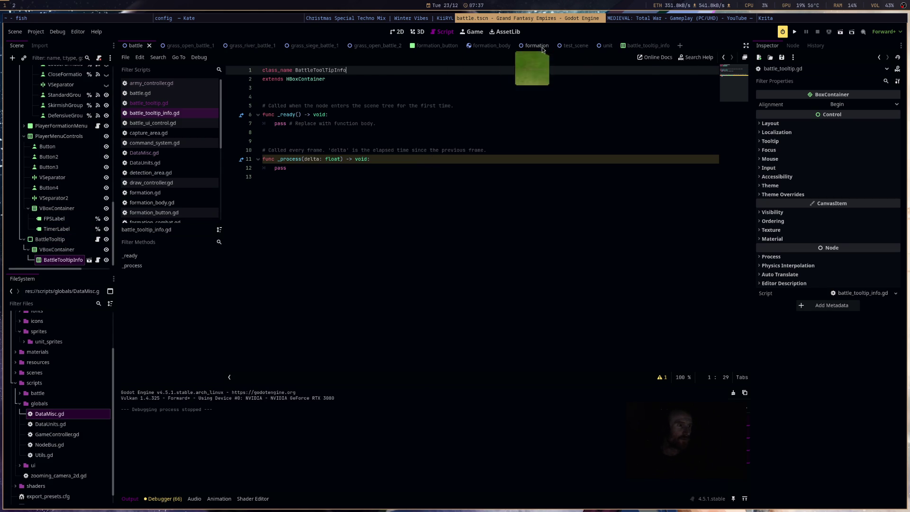
click(636, 46)
shift+click(55, 84)
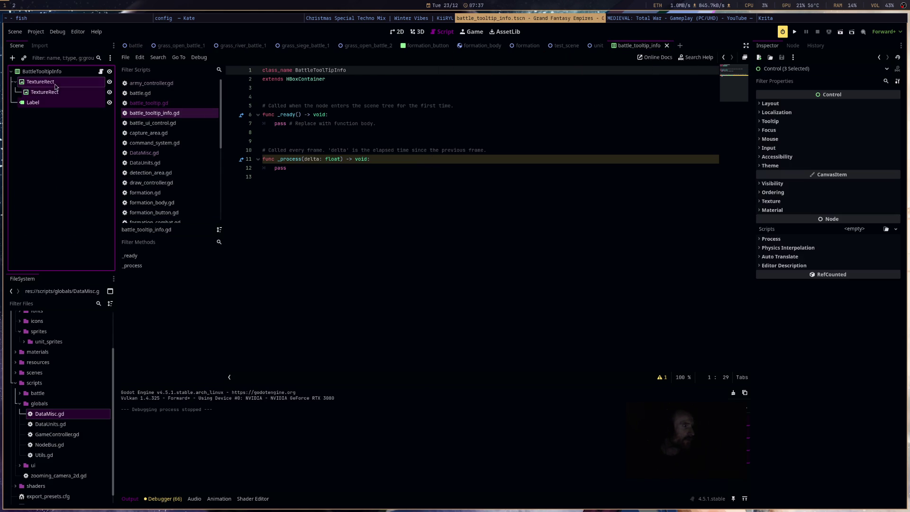
double_click(53, 85)
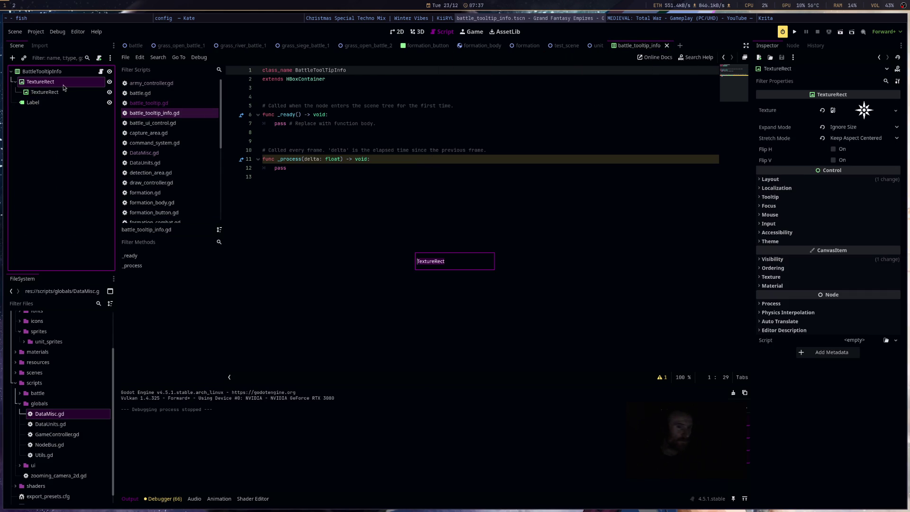
text(IconT)
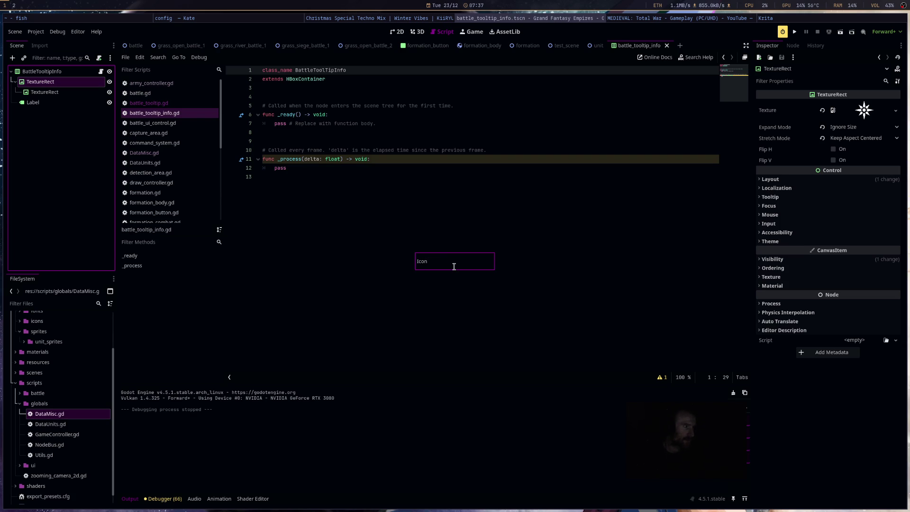
text(exture)
key(Return)
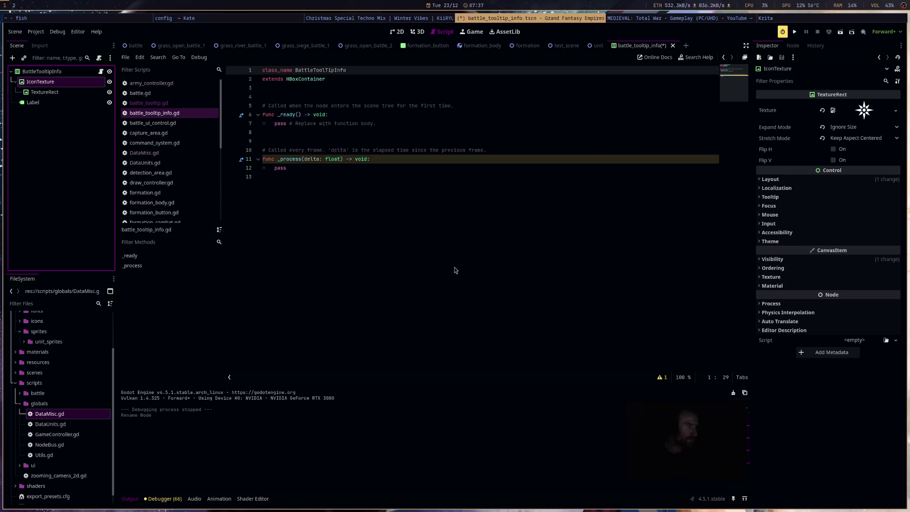
Rename the remaining children to IconBackgroundTexture and TooltipLabel.
drag(53, 92, 437, 272)
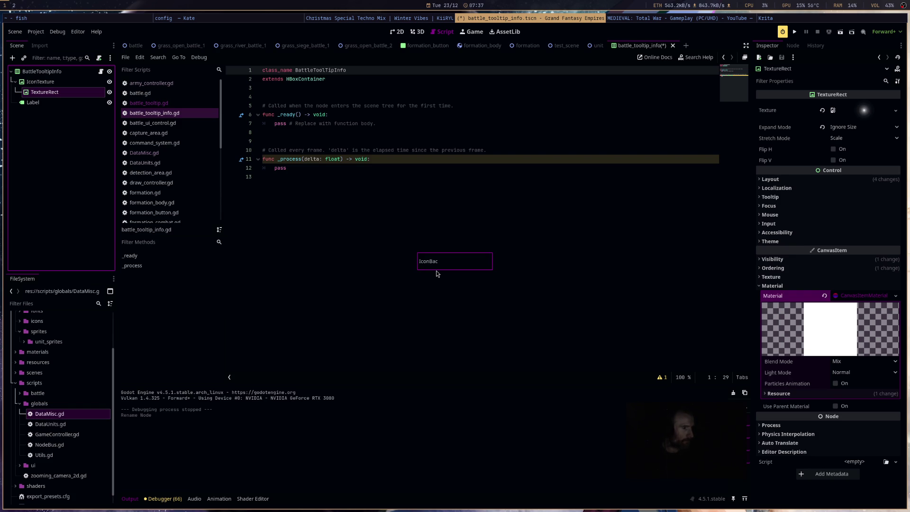
text(groundTexture)
key(Return)
double_click(54, 104)
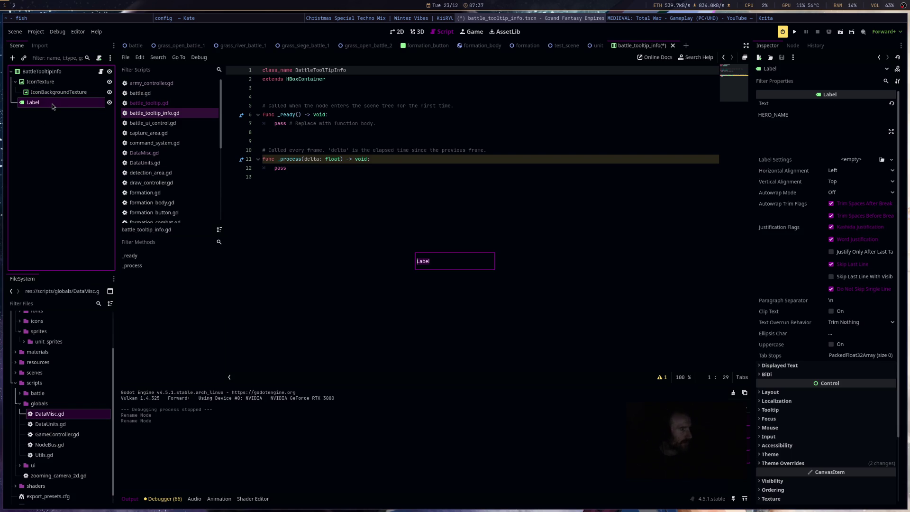
text(Ti)
text(ool)
text(ipLabel)
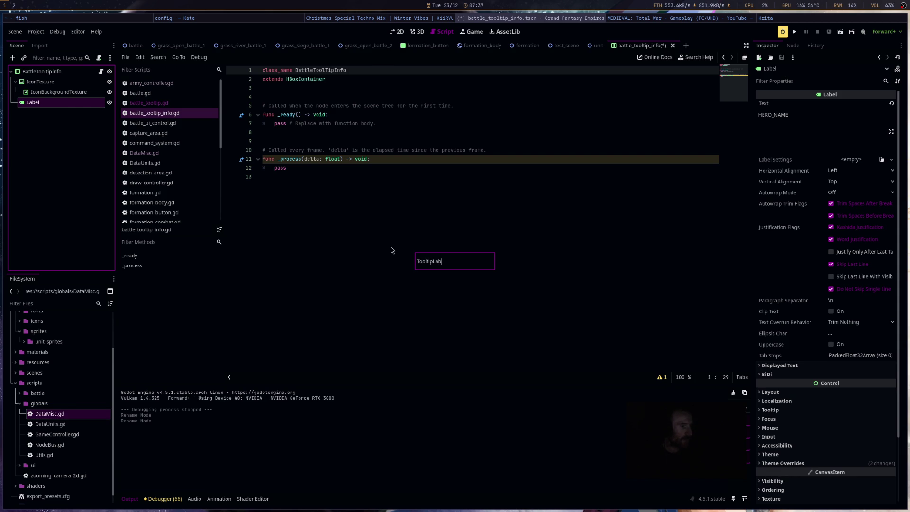
key(Return)
Mark all three nodes Access as Unique Name and drag them into the script as references.
shift+click(71, 83)
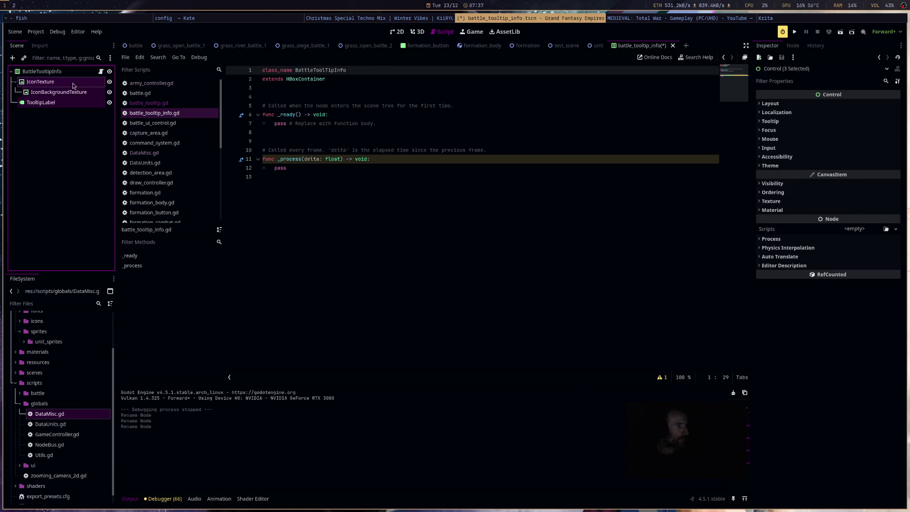
right_click(67, 83)
click(133, 190)
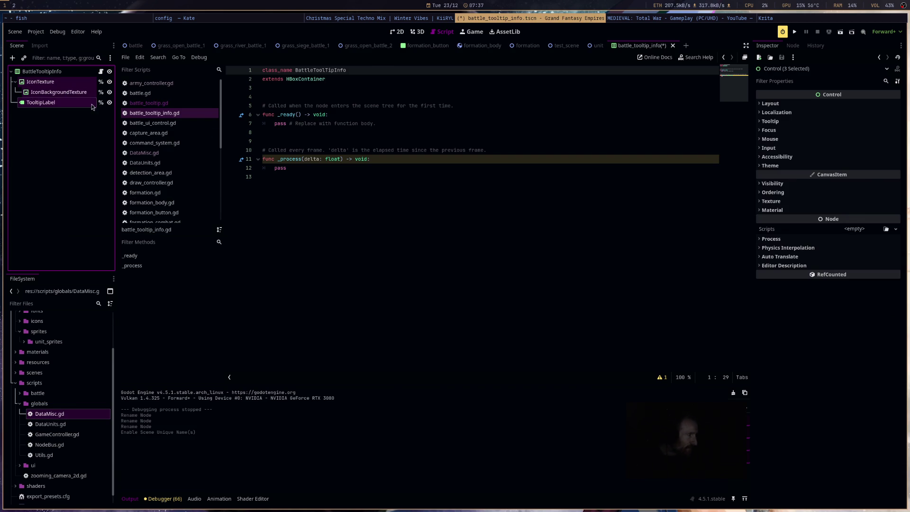
drag(86, 81, 366, 98)
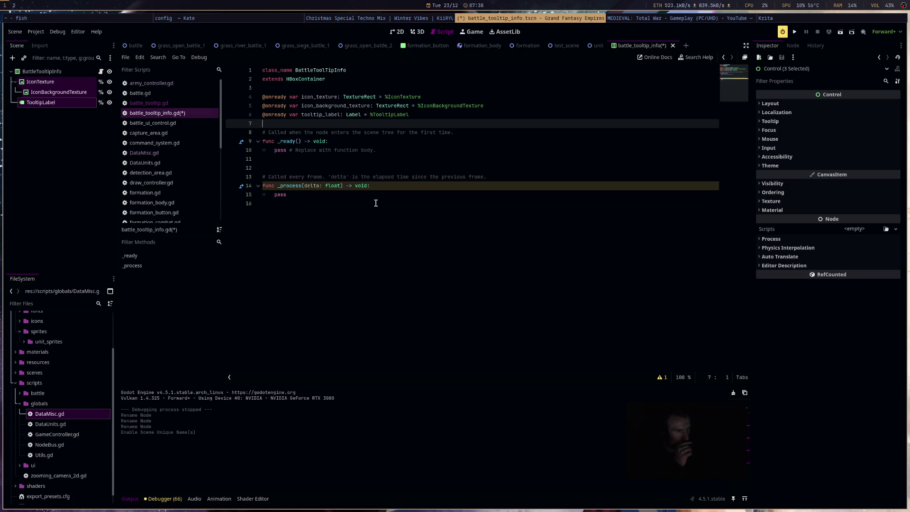
text(@o)
key(Return)
text(ar ba)
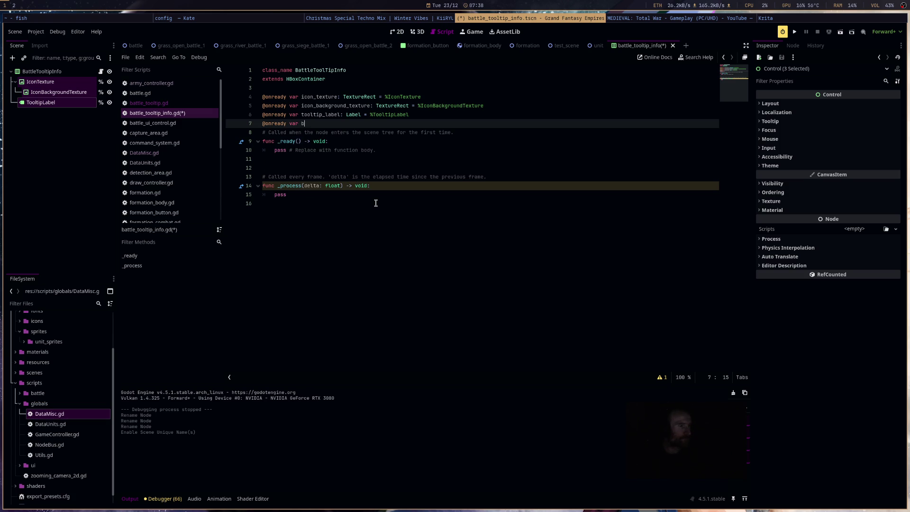
text(ttle_tooltip: )
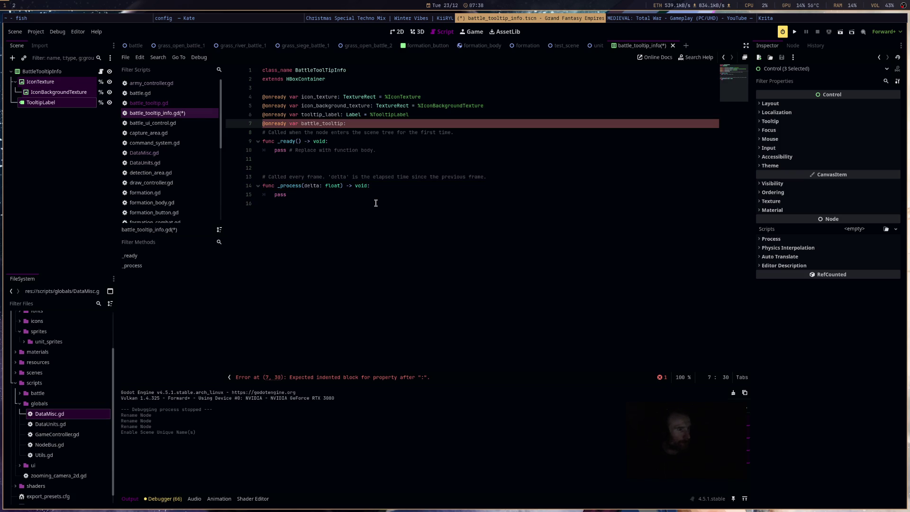
text(Batt)
key(Return)
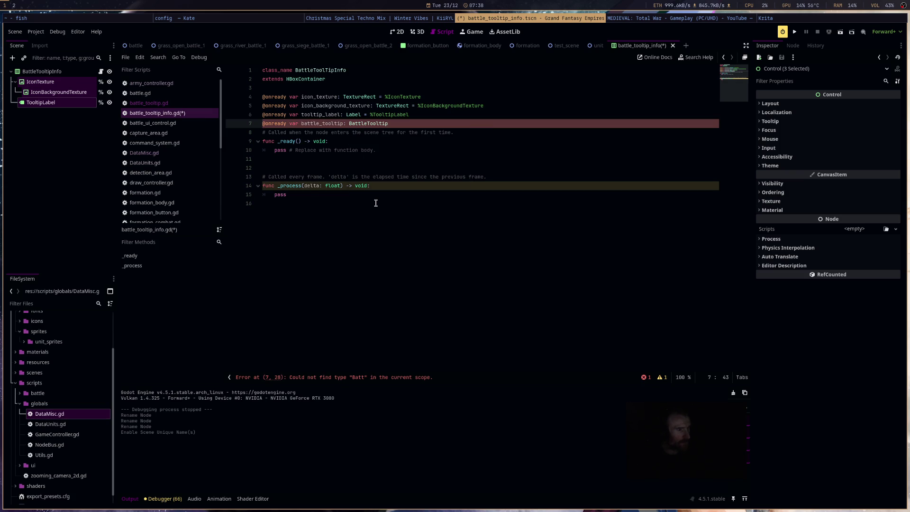
text(= get)
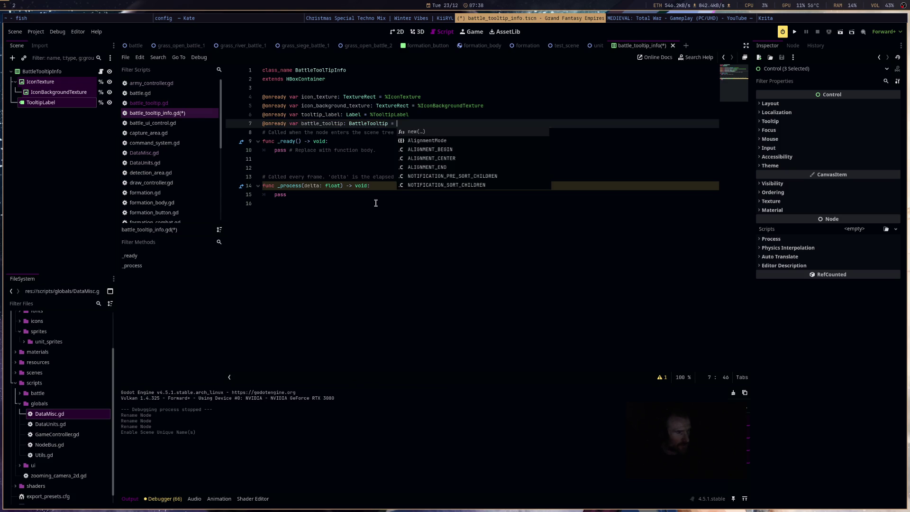
text(_parent)
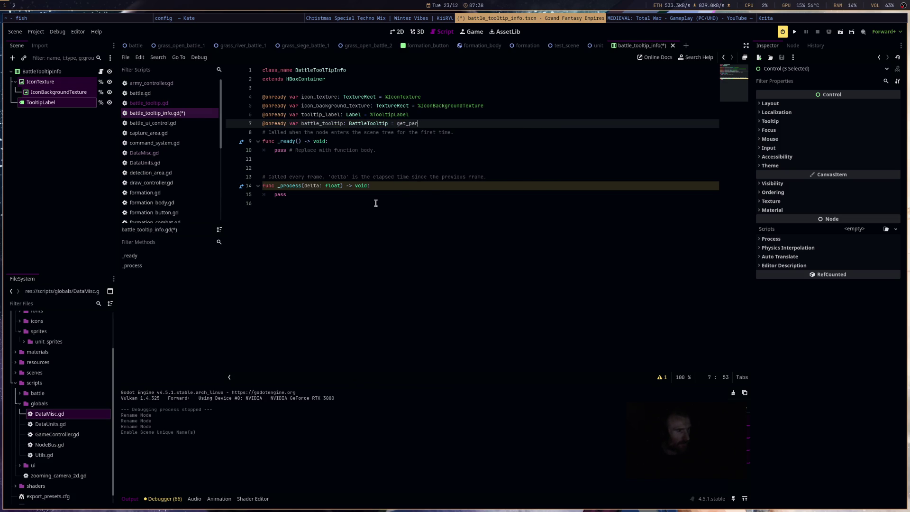
text(())
key(Return)
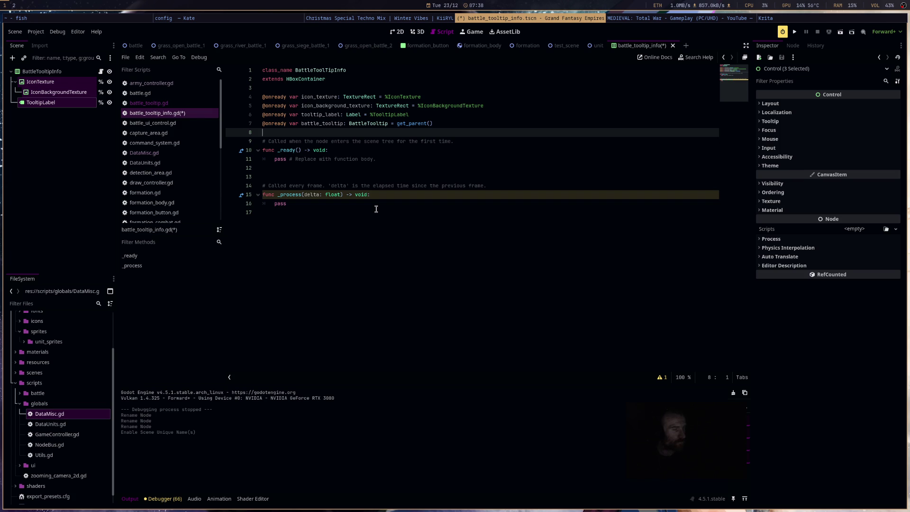
key(ctrl+s)
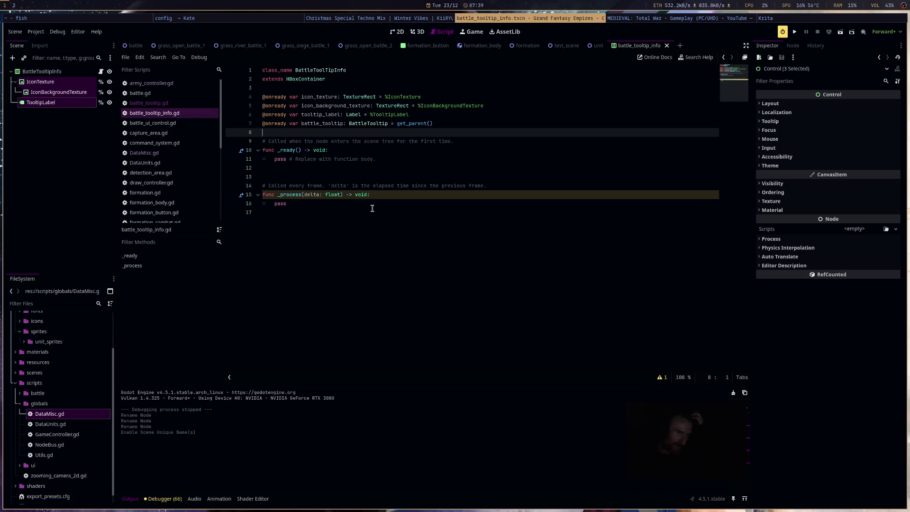
mouse_move(372, 207)
mouse_down()
mouse_move(284, 185)
mouse_move(236, 140)
mouse_up()
Delete the empty _ready and _process stubs and switch to battle_tooltip.gd.
key(BackSpace)
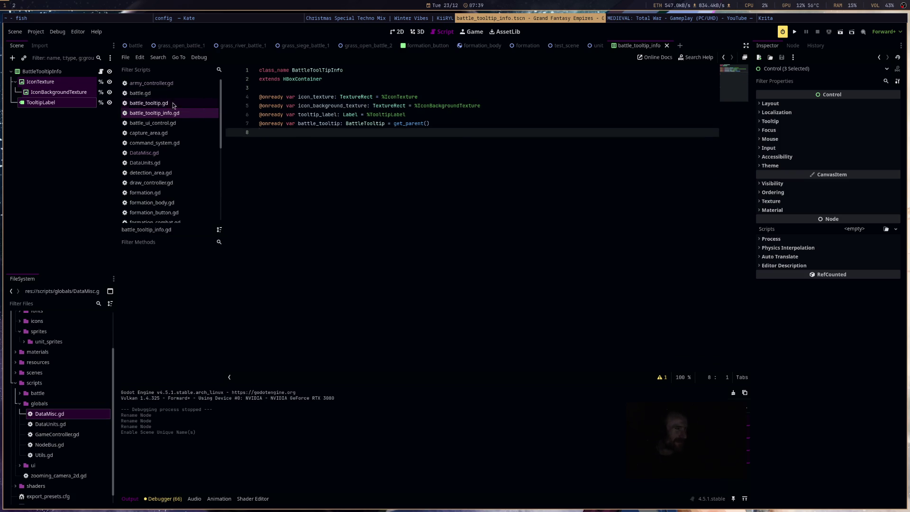
click(168, 103)
scroll(468, 246, down, 7)
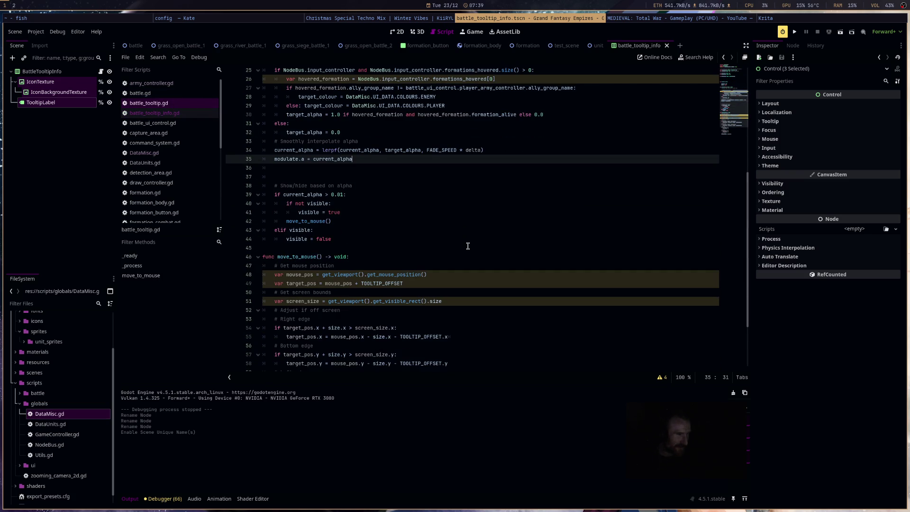
scroll(468, 246, up, 4)
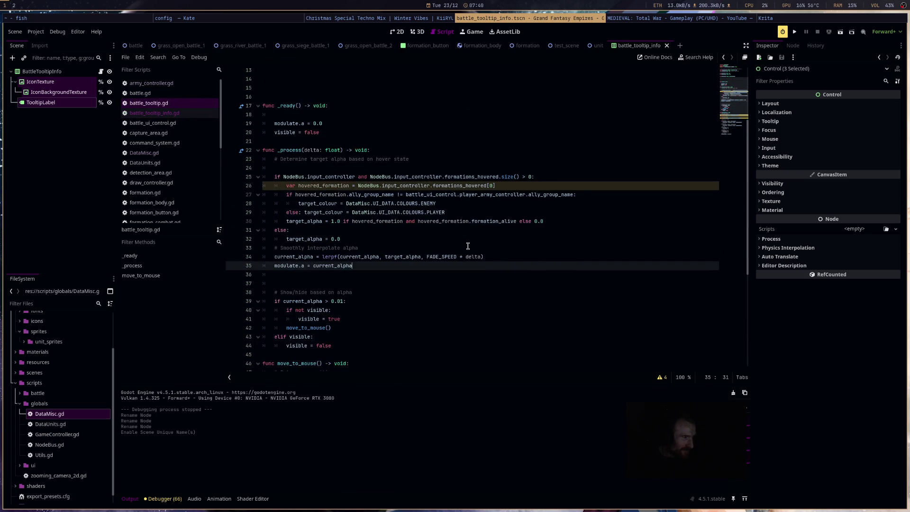
scroll(468, 246, down, 7)
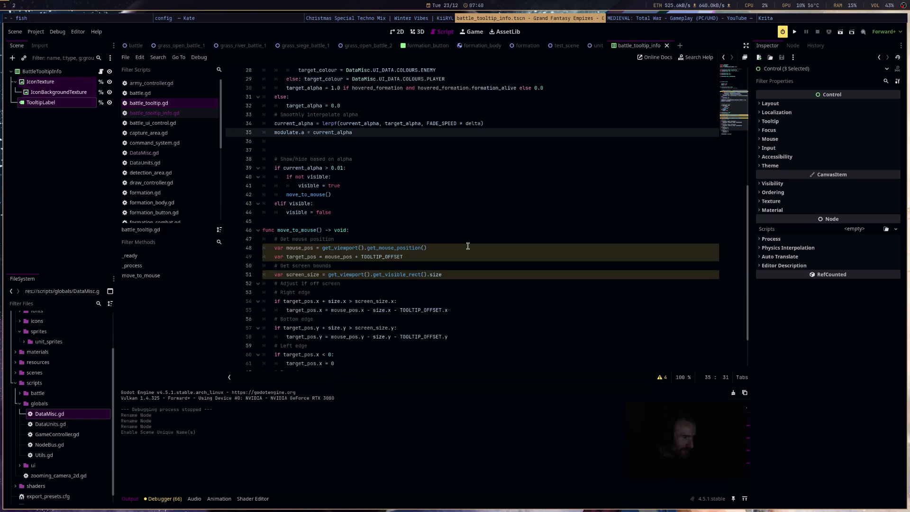
scroll(467, 246, up, 6)
scroll(468, 246, up, 3)
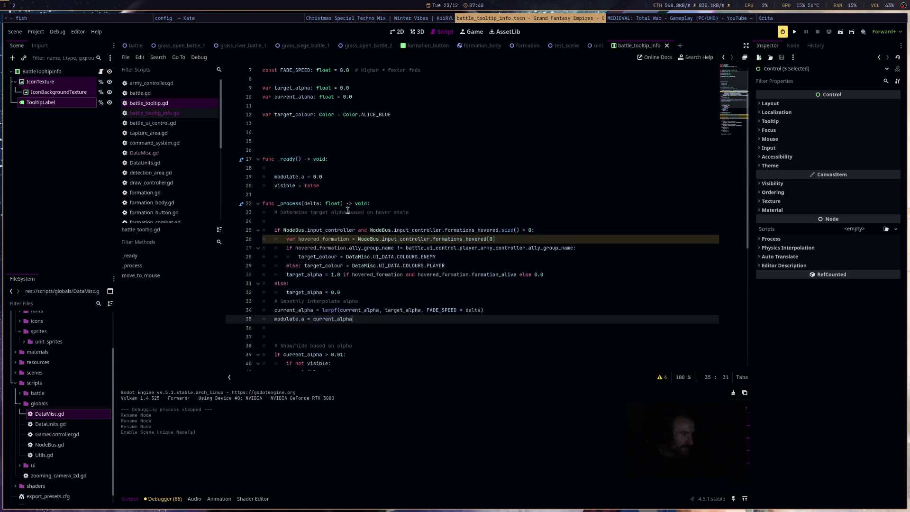
Fold the move_to_mouse function and go to the blank line after _ready.
click(338, 189)
scroll(338, 189, down, 9)
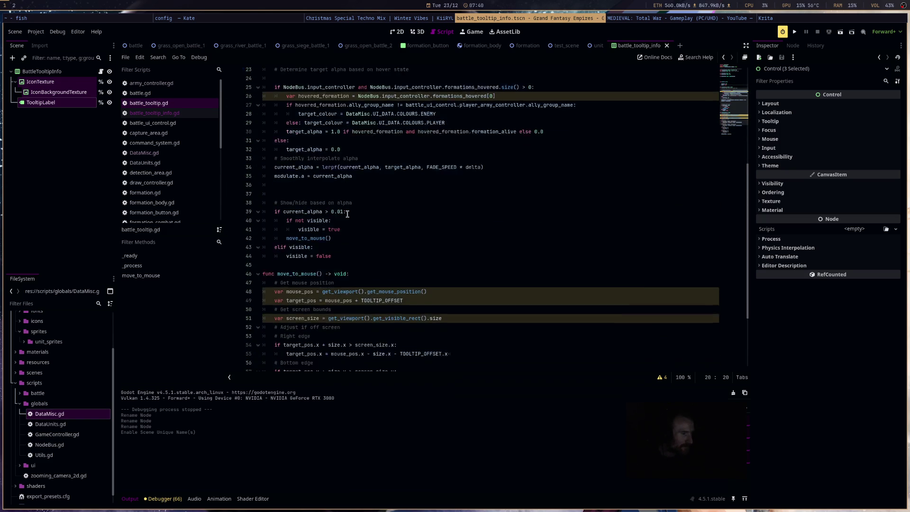
click(339, 367)
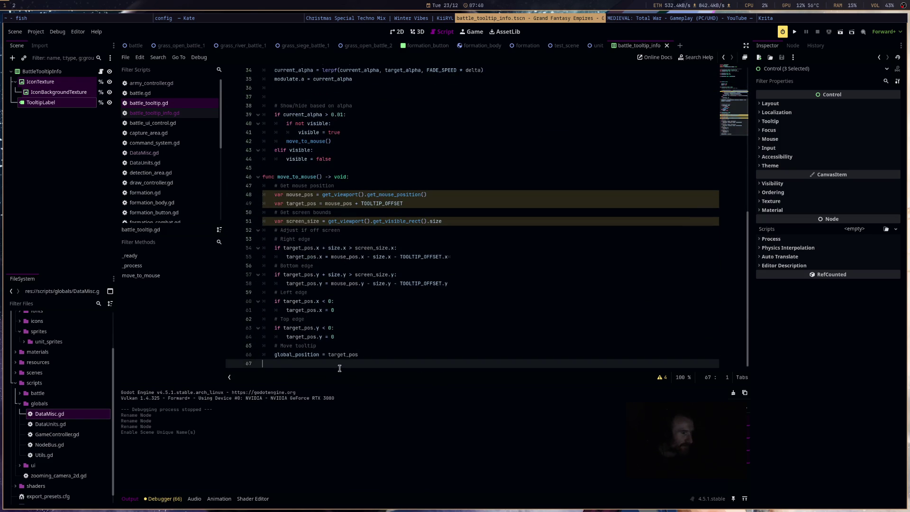
click(311, 169)
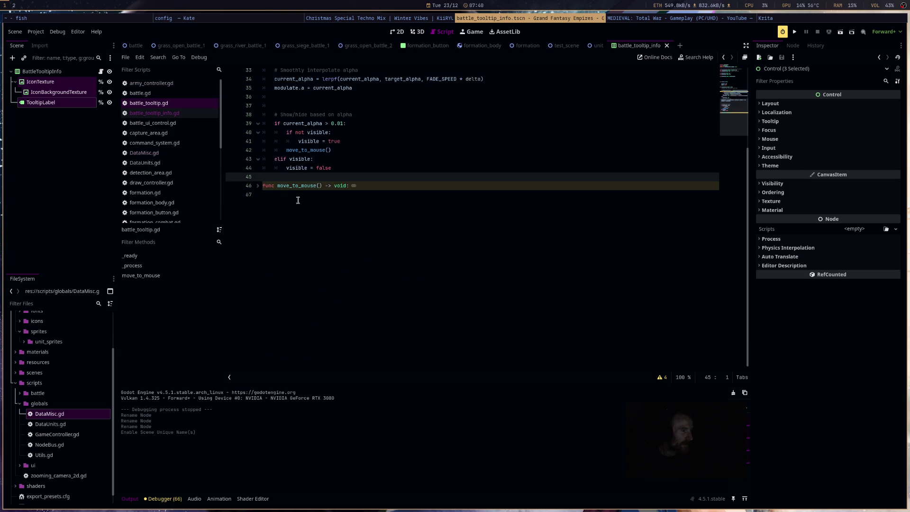
scroll(261, 187, up, 1)
scroll(262, 187, up, 7)
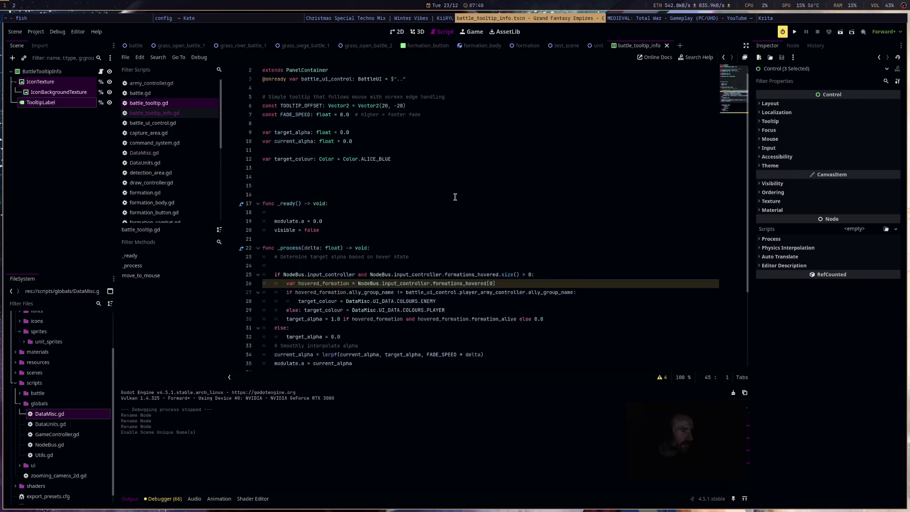
scroll(273, 180, down, 1)
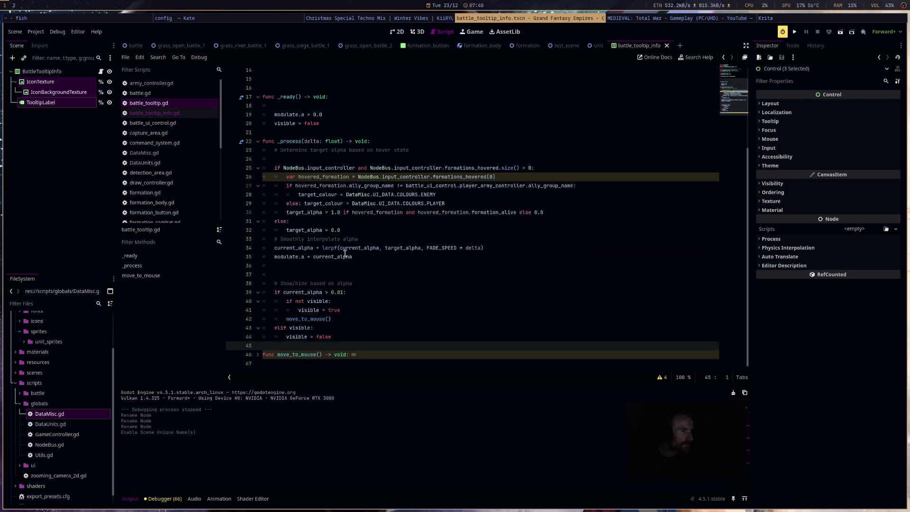
click(312, 131)
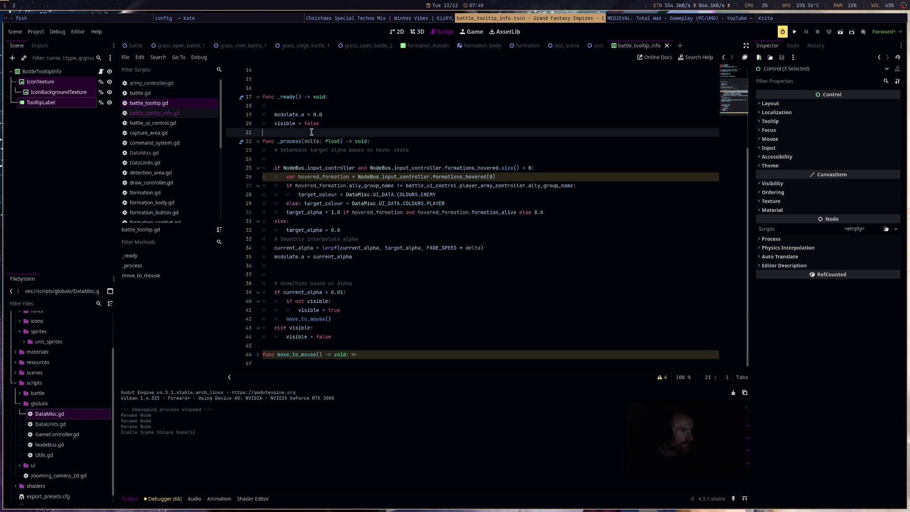
Declare a new function '_process_tooltip_infos() -> void:' above _process.
key(Return)
key(Return)
key(Return)
key(Up)
text(func)
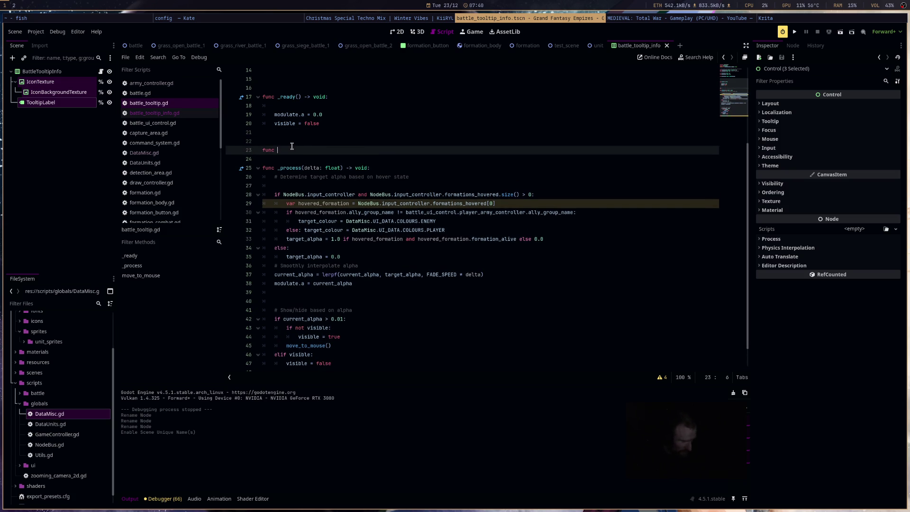
text(process_)
text(tooltip_infos)
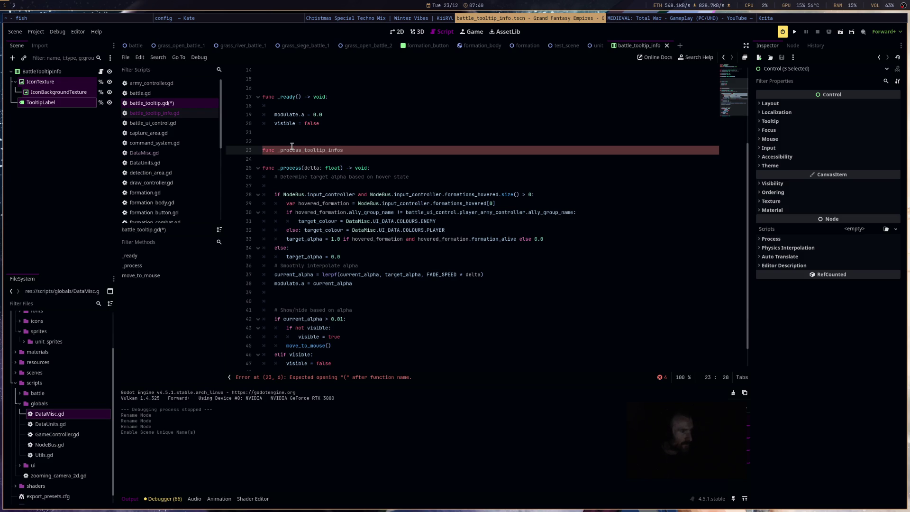
text(() -> void:)
key(Return)
Give it a 'while true:' loop awaiting get_tree().create_timer(2.0).timeout.
text(while true:)
key(Return)
text(await get_tree())
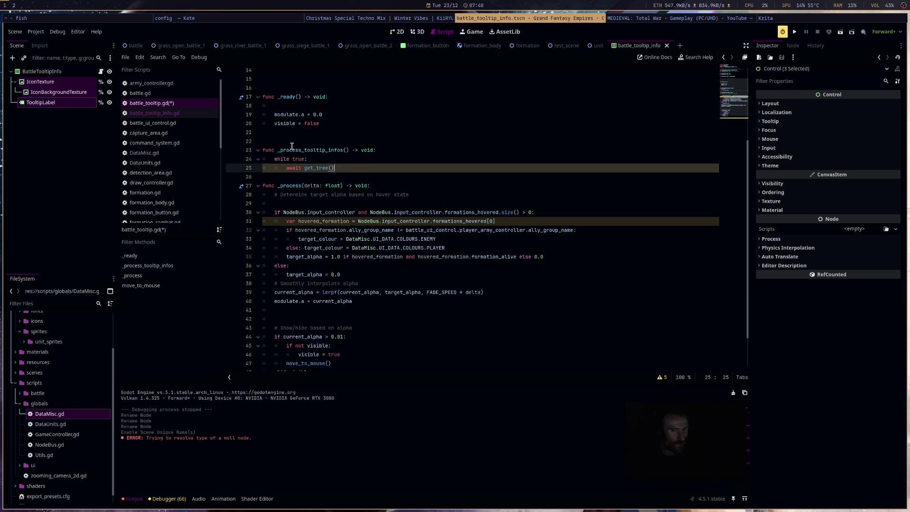
text(.crea)
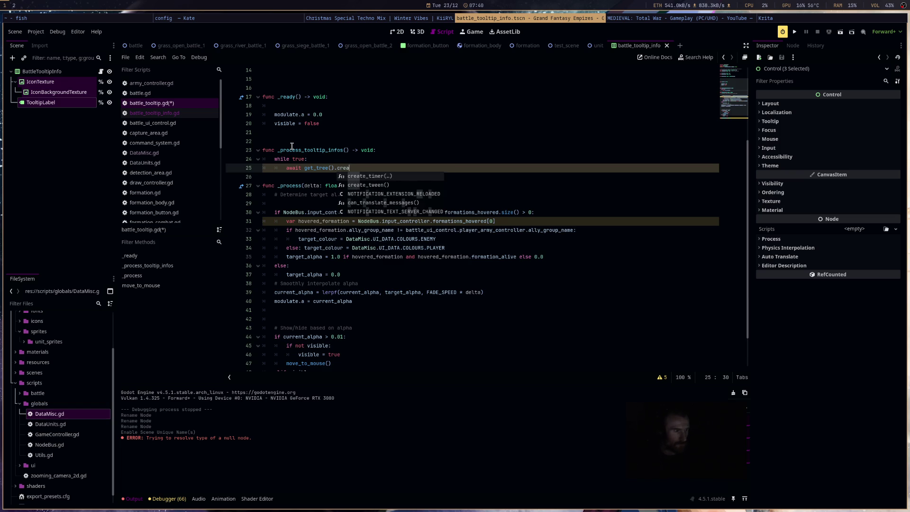
key(Return)
text(2,)
key(BackSpace)
key(BackSpace)
text(.0))
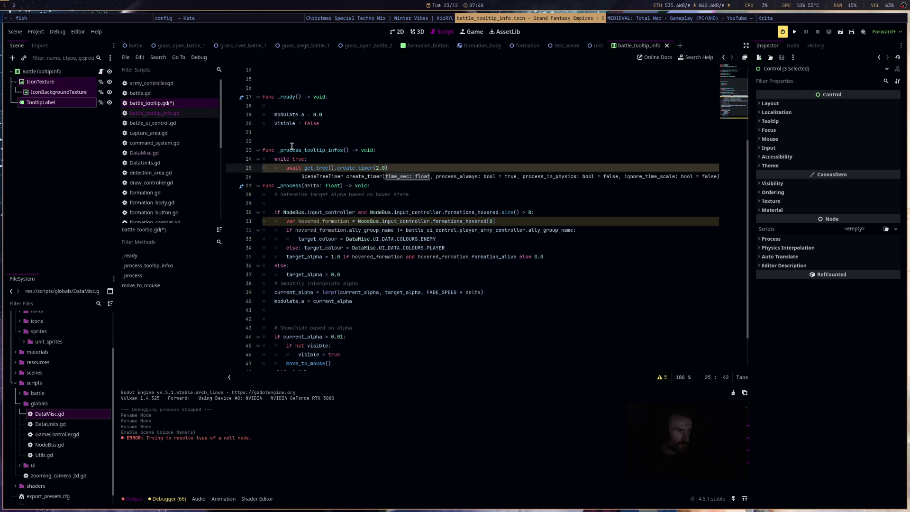
text(.)
key(Return)
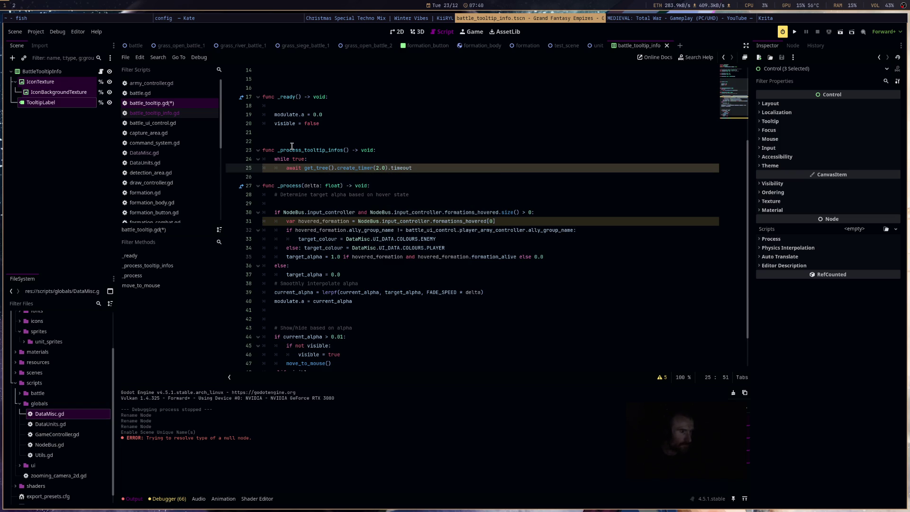
key(Return)
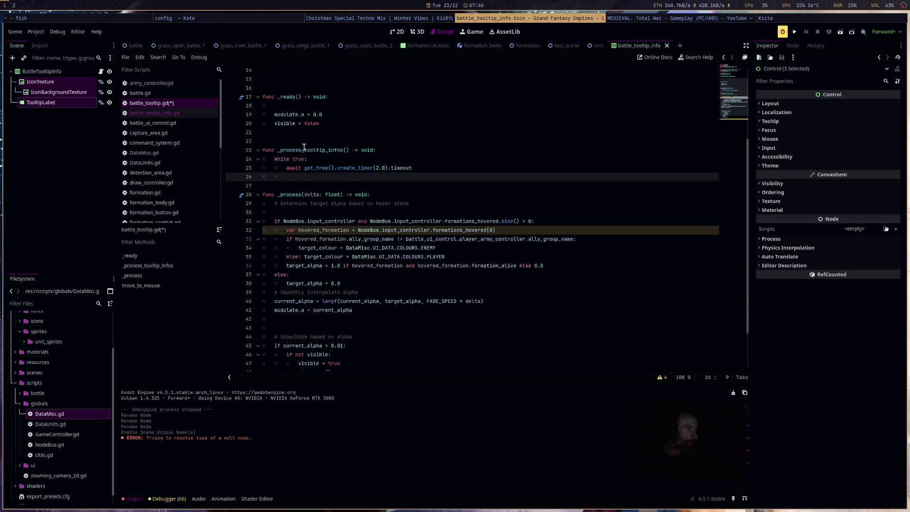
scroll(293, 150, up, 2)
click(298, 159)
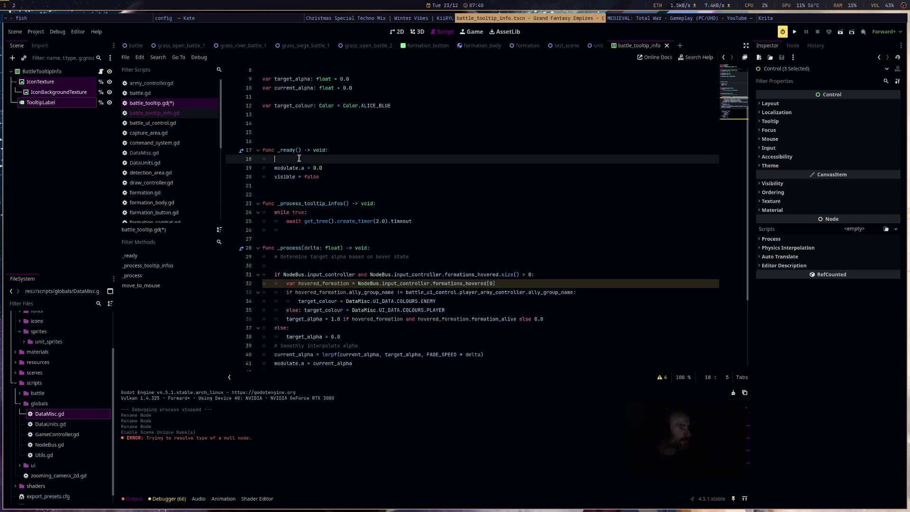
Remove _ready's blank line, briefly add and save a _process_tooltip_infos() call, then delete it.
key(BackSpace)
key(BackSpace)
click(339, 169)
key(Return)
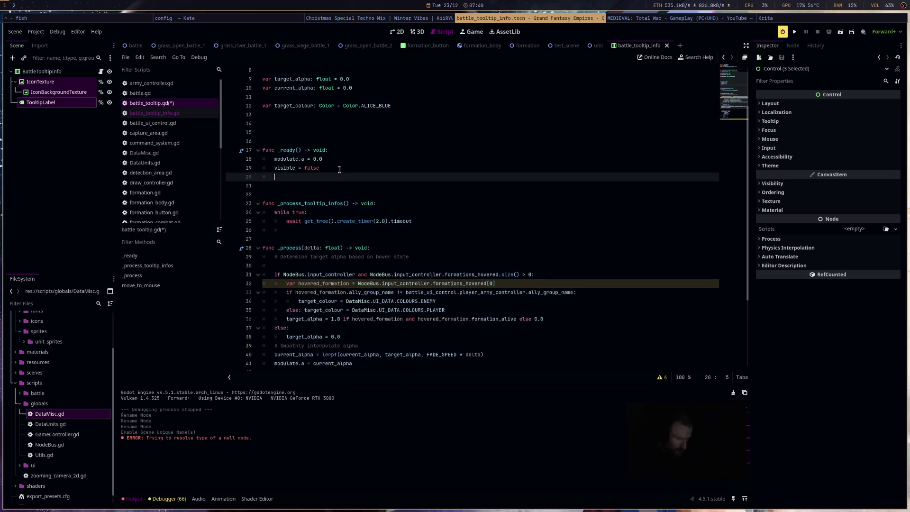
text(pr)
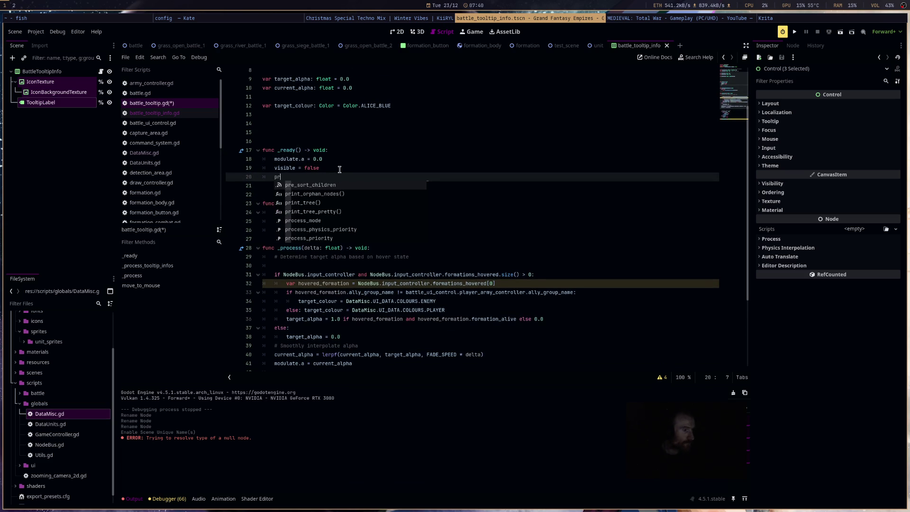
text(oc)
key(BackSpace)
key(BackSpace)
key(BackSpace)
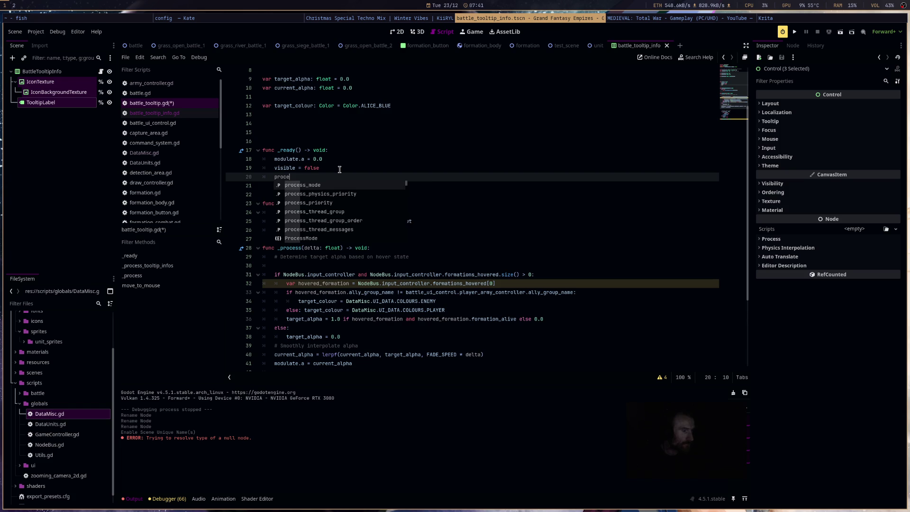
text(_proc)
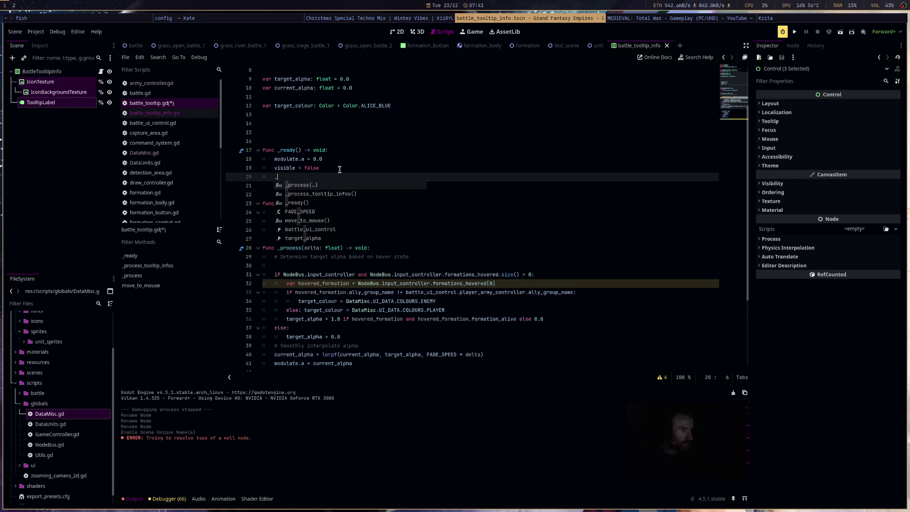
key(Return)
key(Up)
key(Up)
key(ctrl+s)
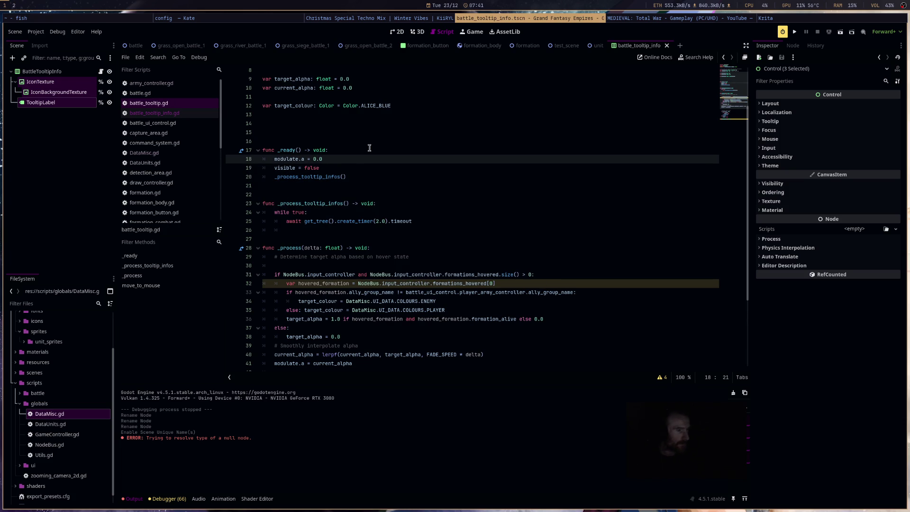
drag(353, 180, 258, 179)
key(BackSpace)
Declare 'func _battle_ready() -> void:' below _ready.
key(Return)
text(func)
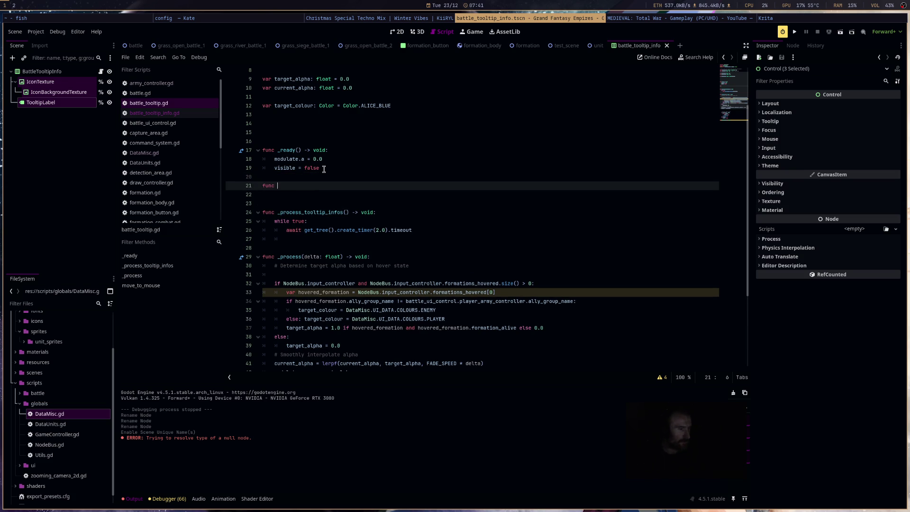
text( _battle_ready() -)
text(> vo)
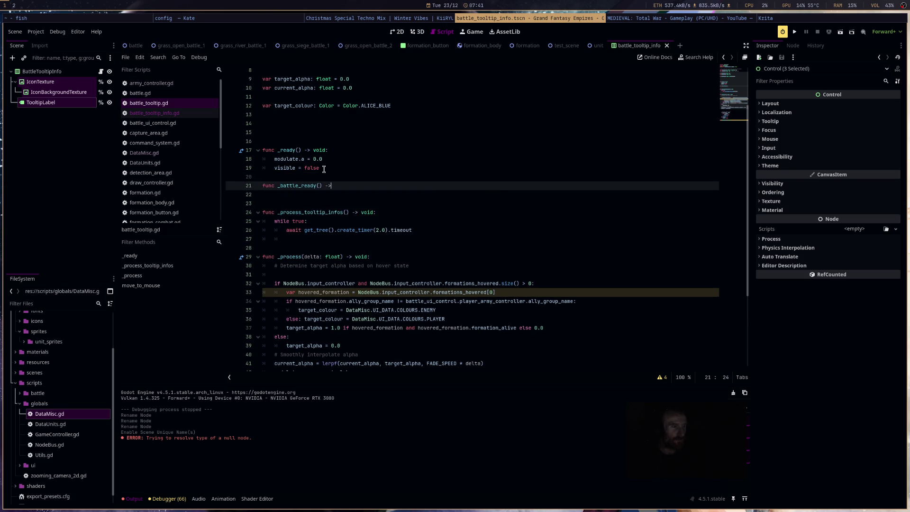
text(id:)
key(Return)
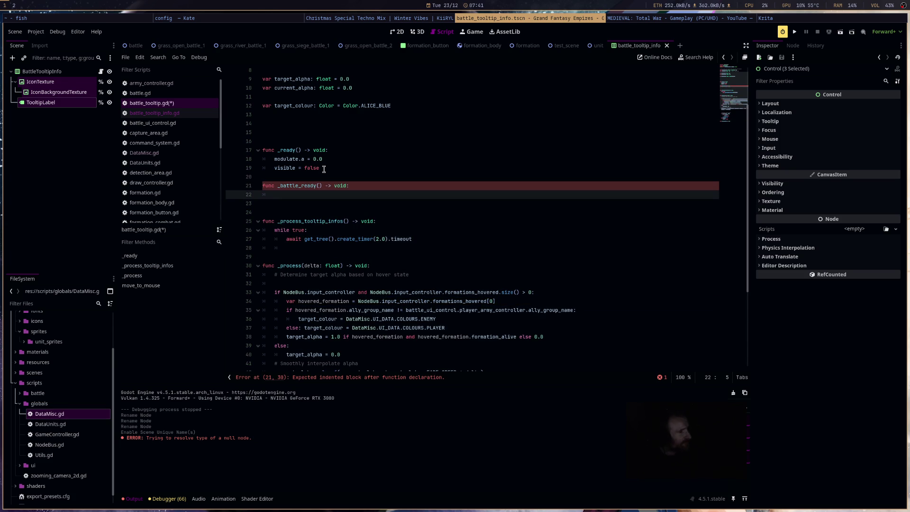
drag(323, 169, 247, 150)
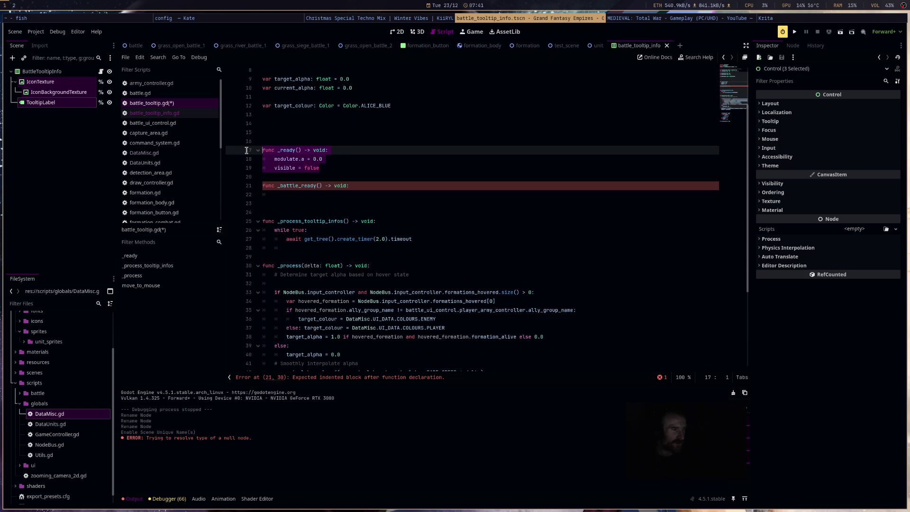
click(426, 197)
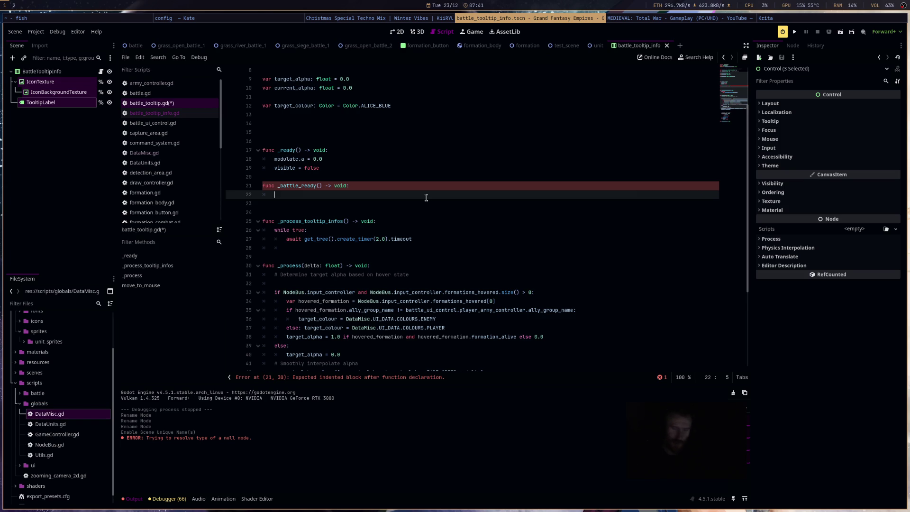
Restore the function name to _battle_ready after some trial edits.
click(291, 187)
text(tree)
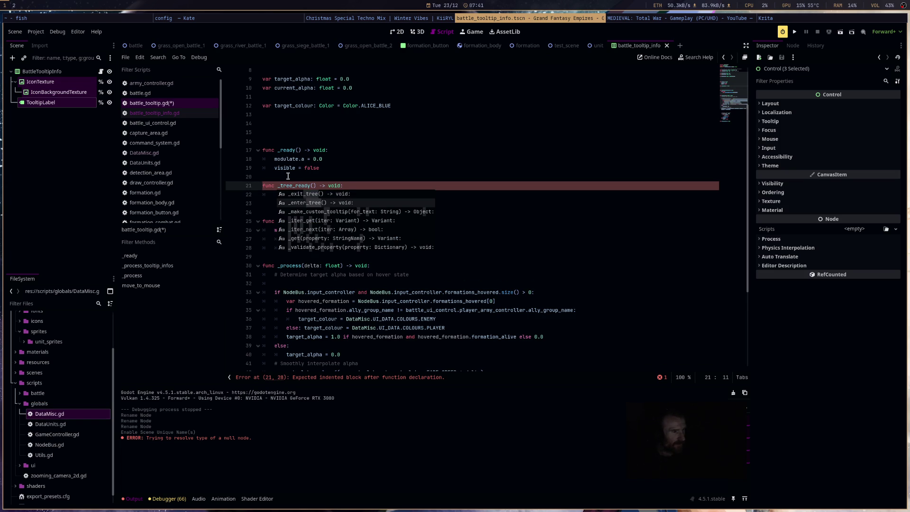
key(Down)
key(Down)
key(Down)
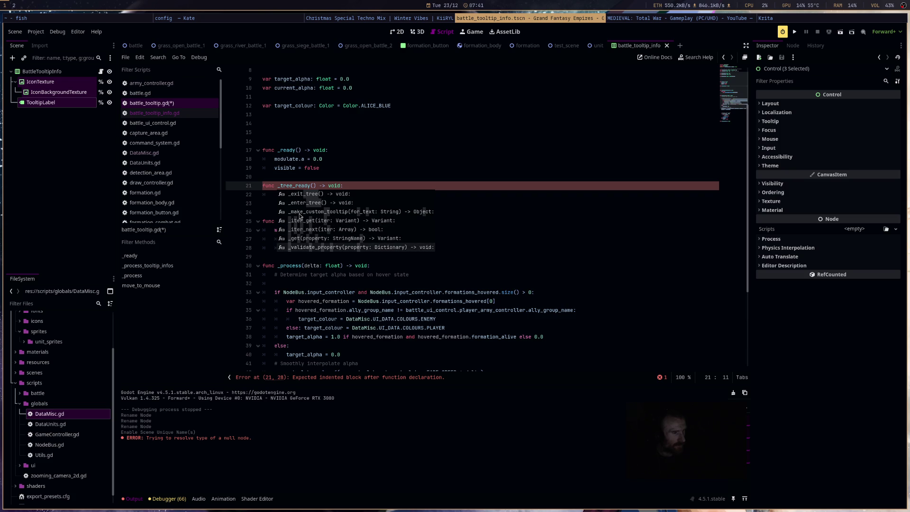
click(323, 164)
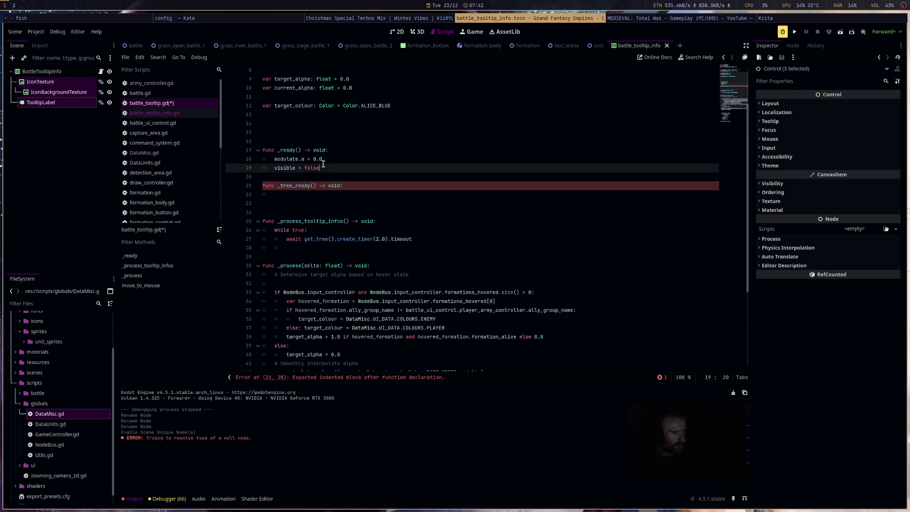
double_click(291, 186)
text(batt)
shift+click(280, 186)
text(aft)
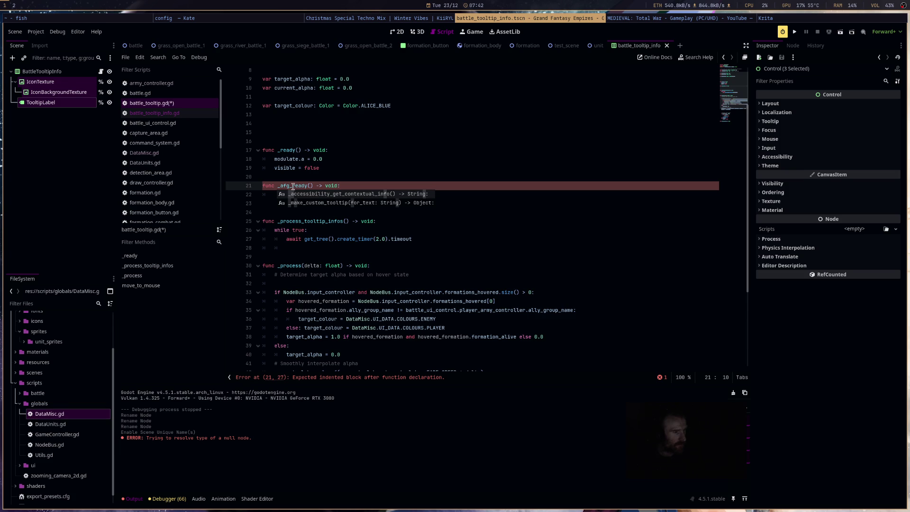
text(ter)
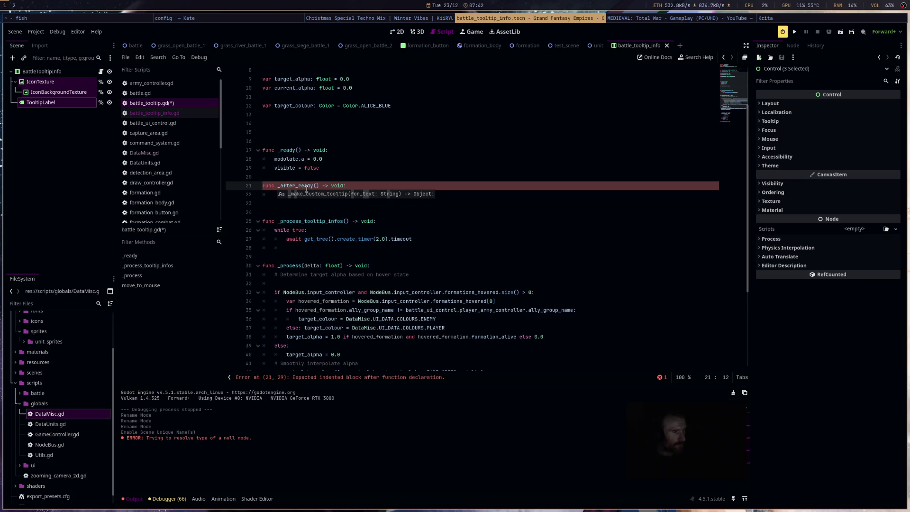
key(ctrl+z)
click(292, 187)
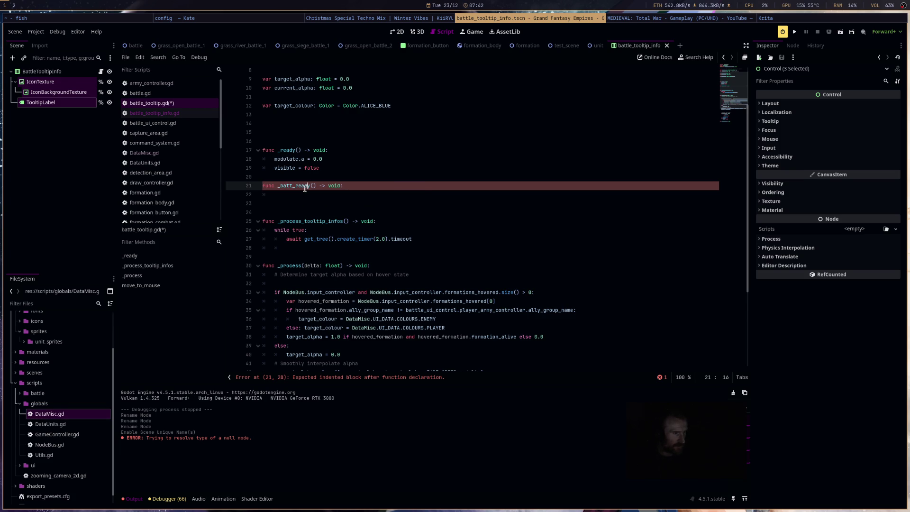
text(le)
Call _process_tooltip_infos() inside _battle_ready, save, and open battle_tooltip_info.gd.
key(Down)
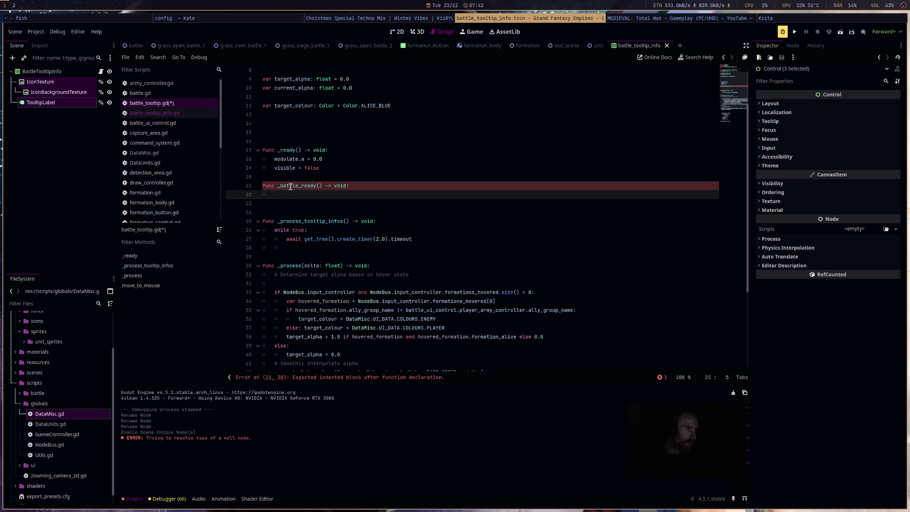
text(pot)
key(Return)
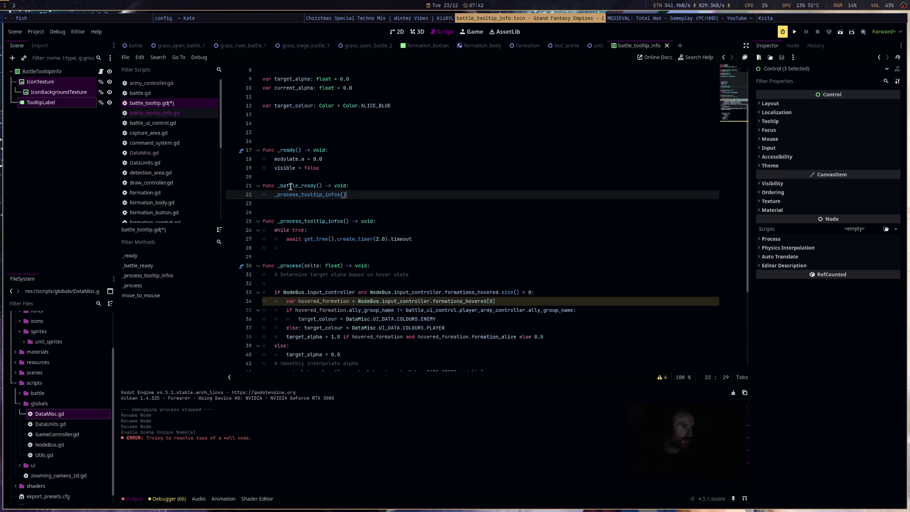
click(398, 184)
key(ctrl+s)
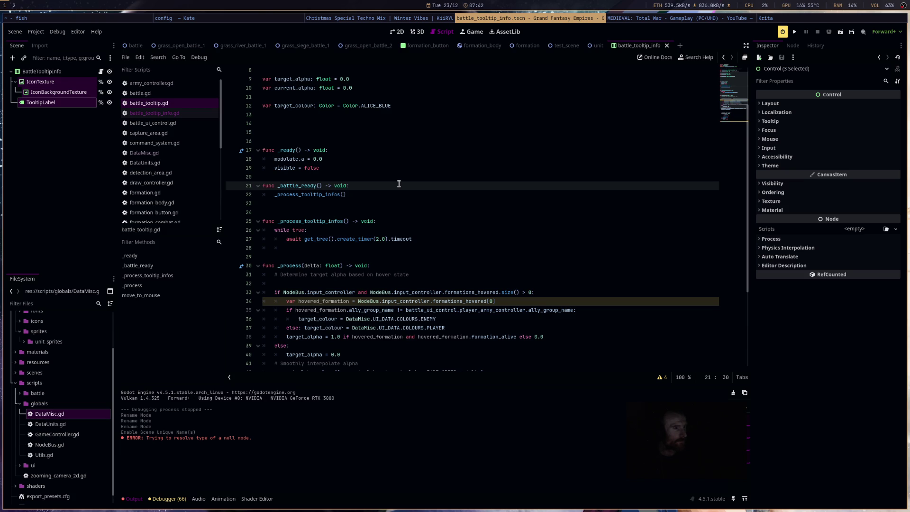
click(102, 71)
click(334, 86)
key(Return)
key(Return)
key(Up)
text(@)
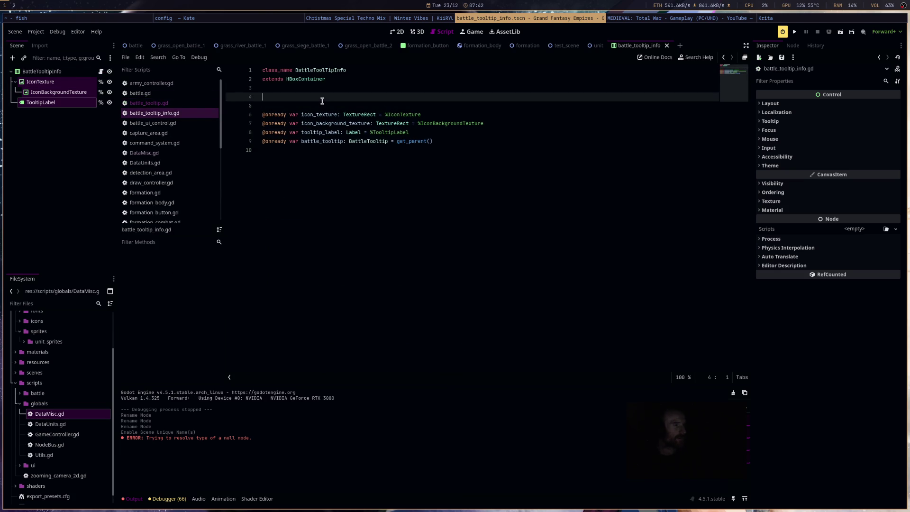
text(exp)
key(Return)
text(var )
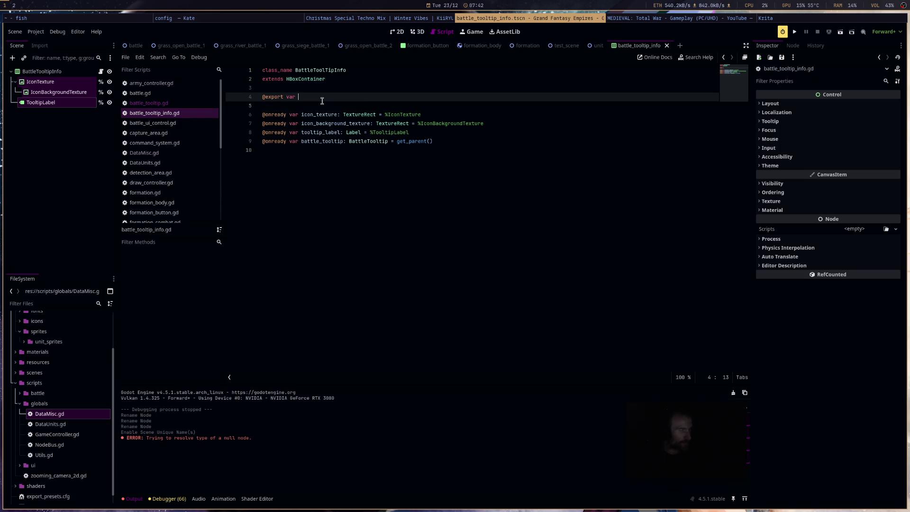
text(battle_)
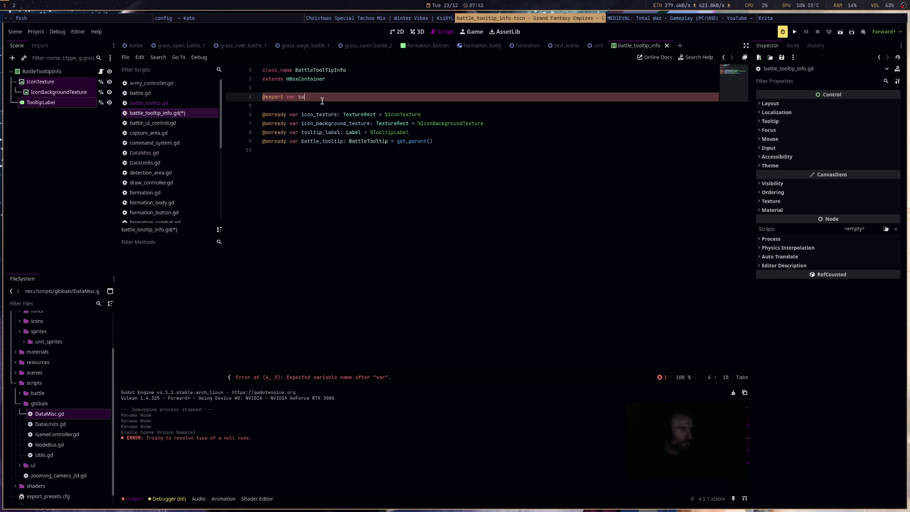
text(tooltip)
text(_type:)
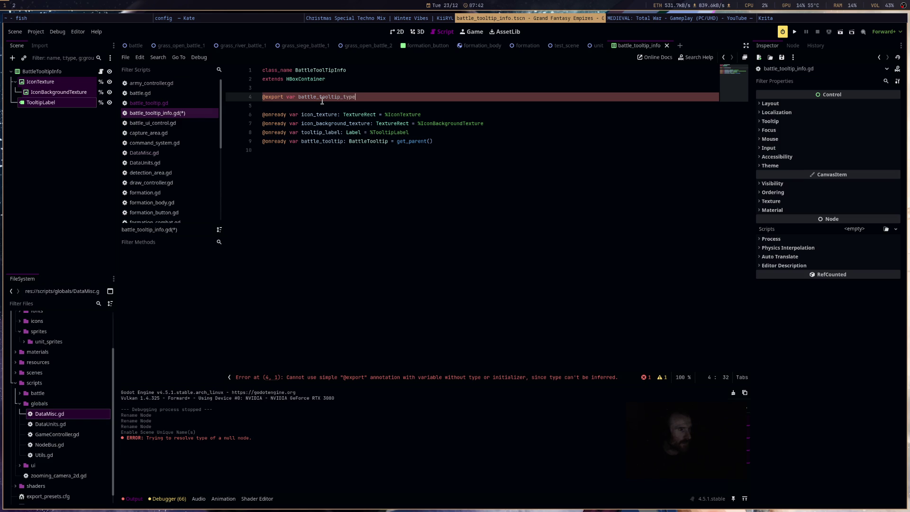
Start an enum above it with HERO = 0 and FORMATION = 1.
key(Up)
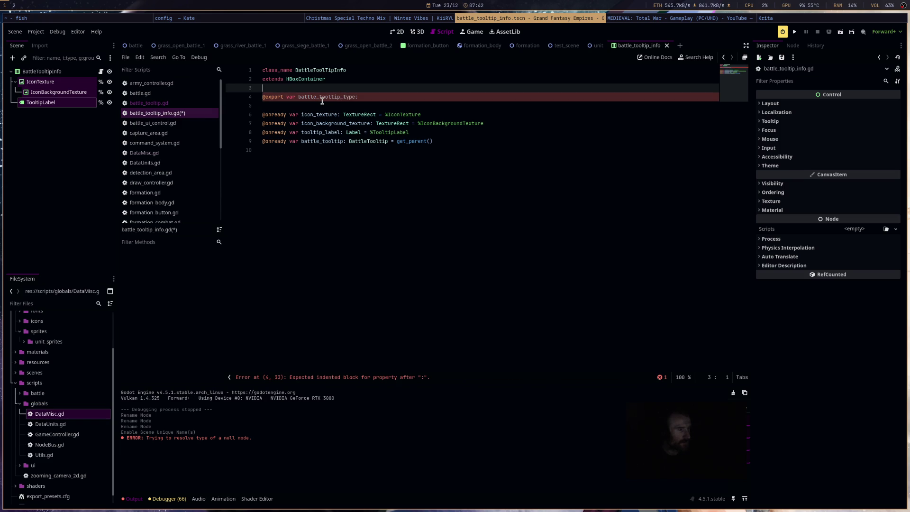
key(Return)
key(Return)
key(Up)
text(enum,)
key(BackSpace)
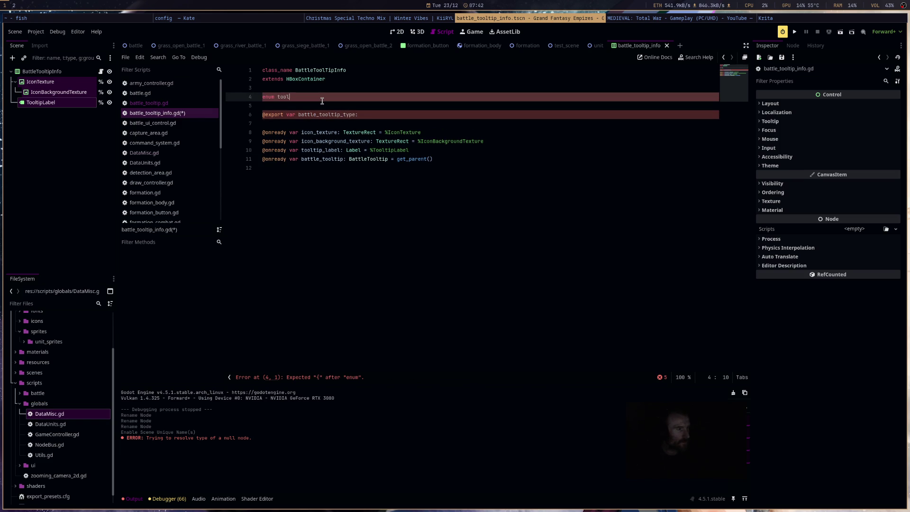
text({)
key(Return)
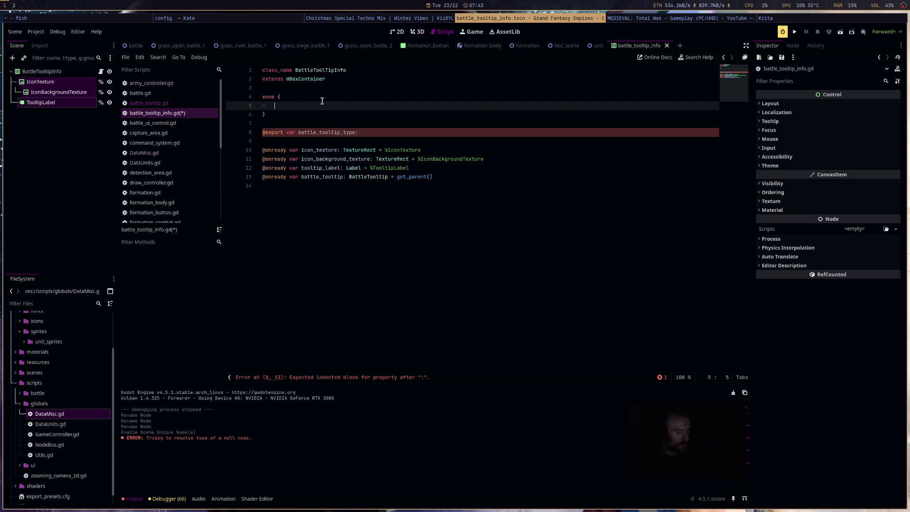
text(HERO = 0,)
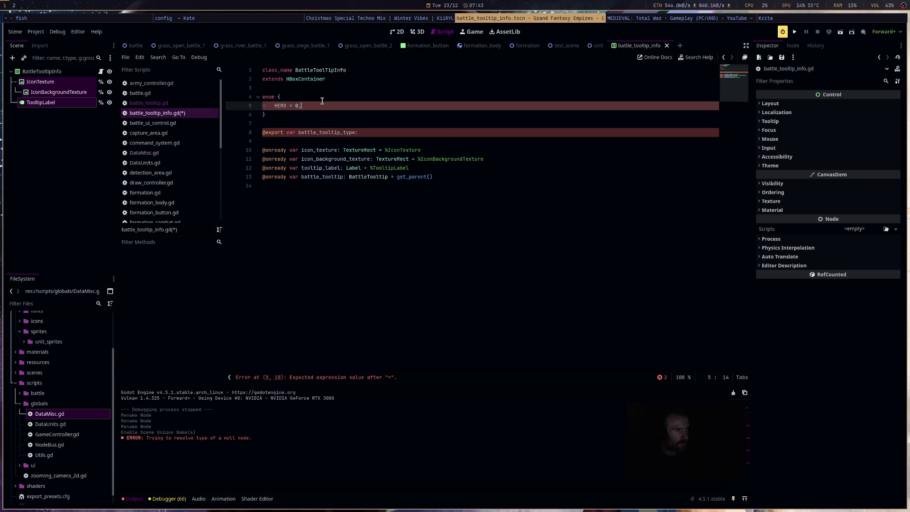
key(Return)
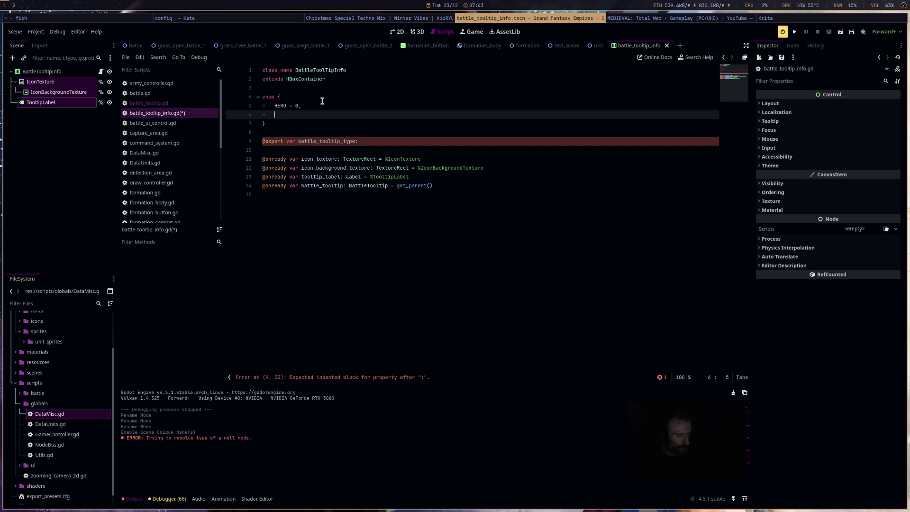
text(FORMATION = )
text(0)
key(Return)
key(BackSpace)
key(BackSpace)
text(1,)
key(Return)
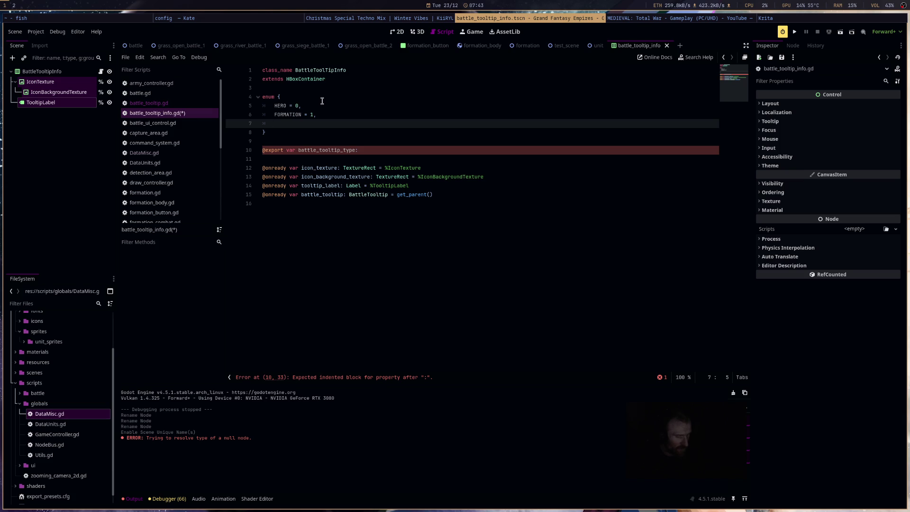
Add STATUS = 2, MAGIC_EFFECT = 3, MORALE = 4 and FATIGUE = 5 to the enum.
text(STATE)
key(BackSpace)
text(US)
text( = 2,)
key(Return)
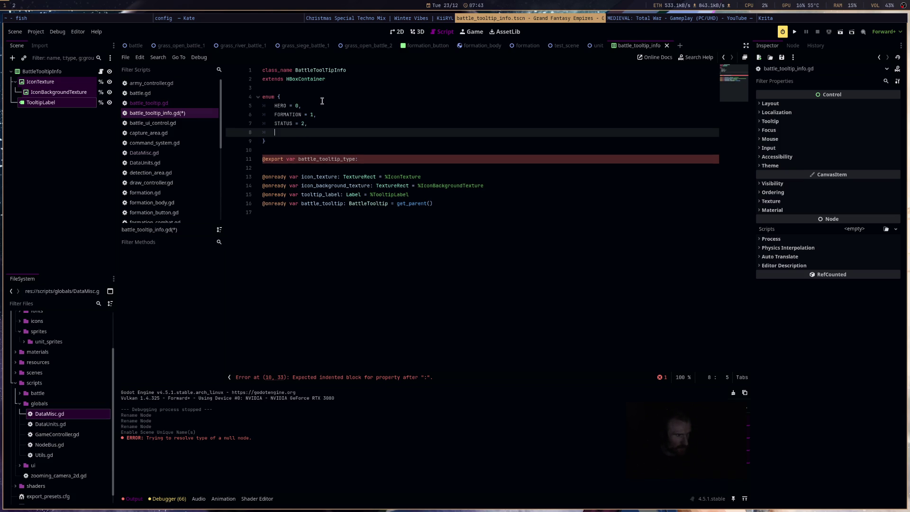
text(MAGIC_A)
key(BackSpace)
text(EFFECT )
text(= 3,)
key(Return)
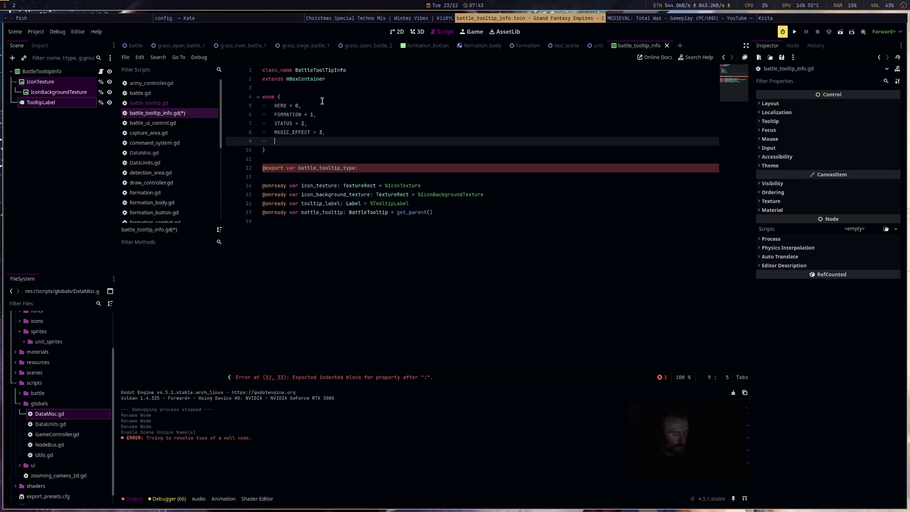
text(MORALE =)
text(4,)
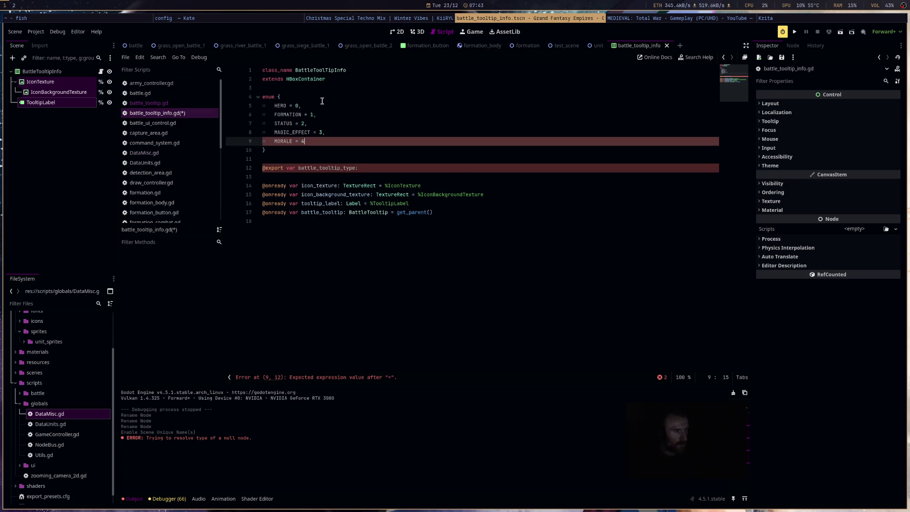
text(,)
key(Return)
text(FATIGUE)
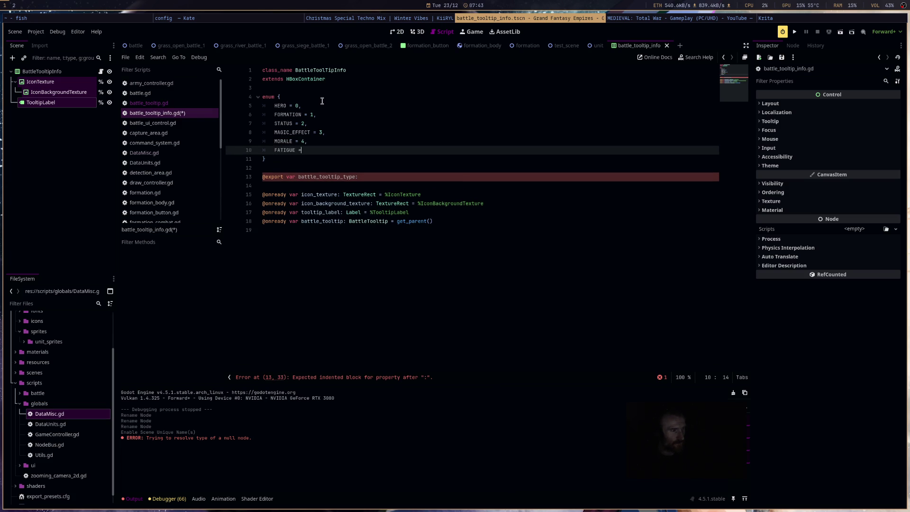
text( = 5,)
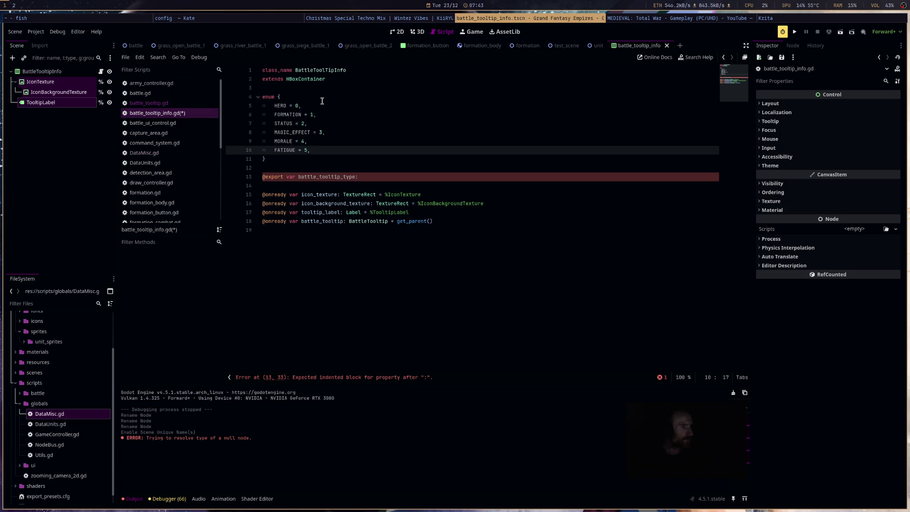
Give battle_tooltip_type a default value of FATIGUE.
click(363, 177)
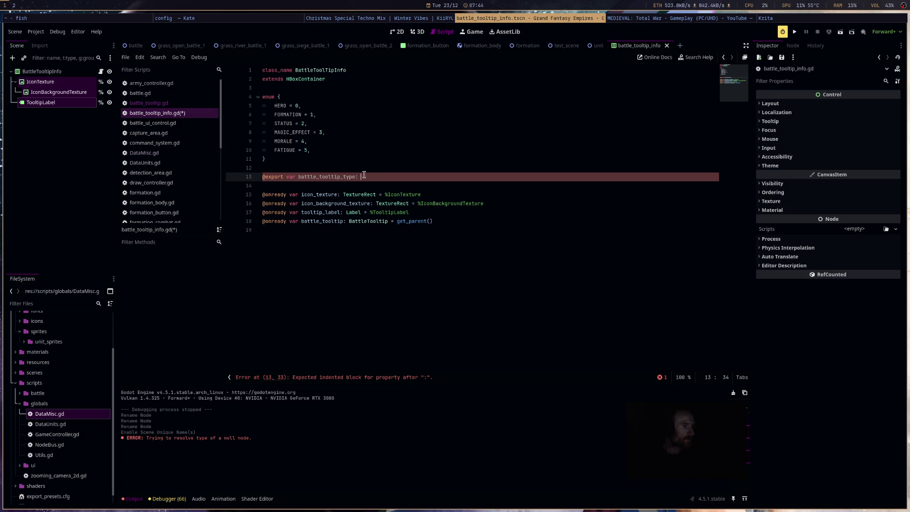
key(BackSpace)
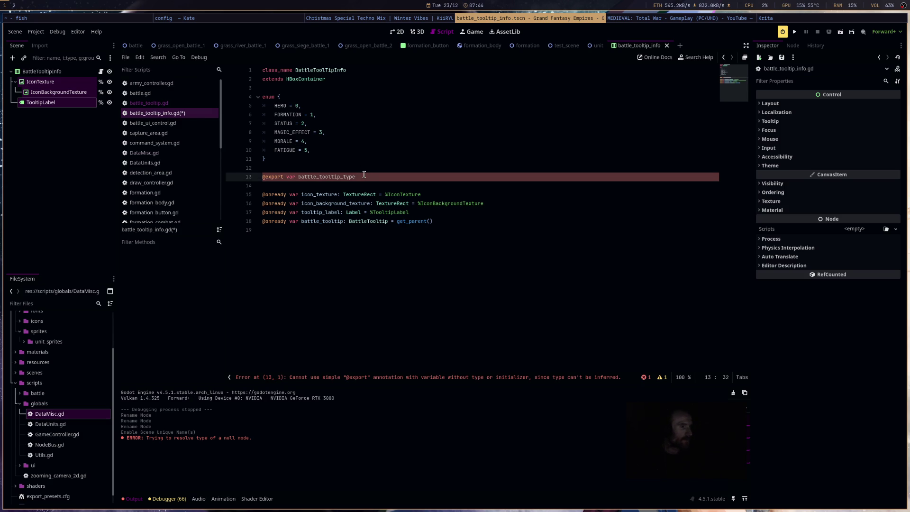
text(=)
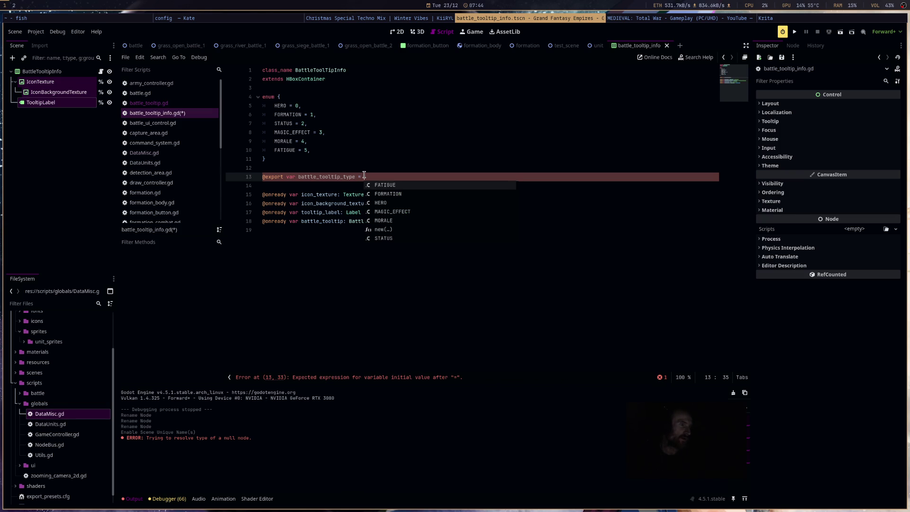
key(Return)
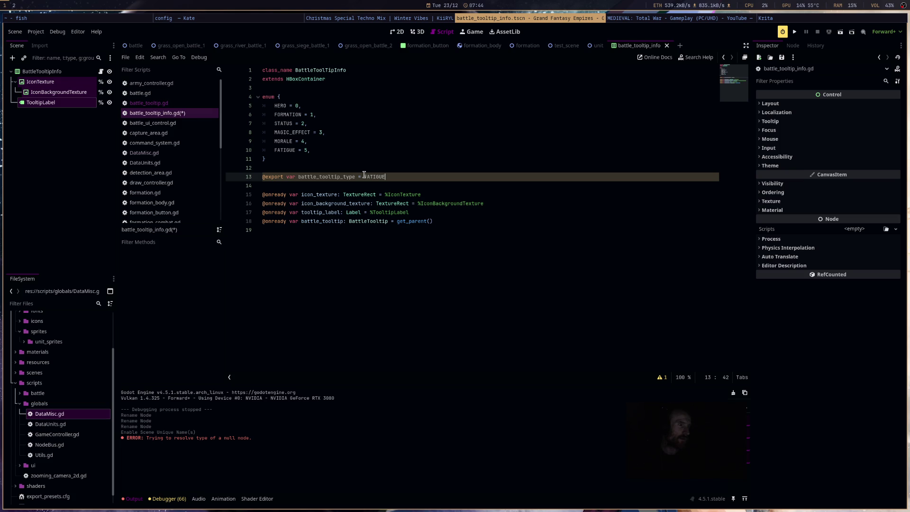
click(277, 96)
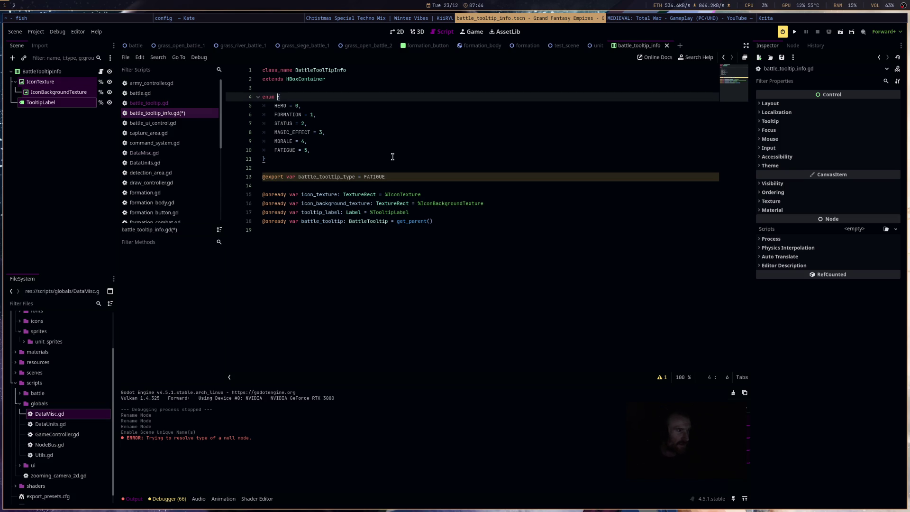
Name the enum TYPE and annotate battle_tooltip_type with its type.
text(type)
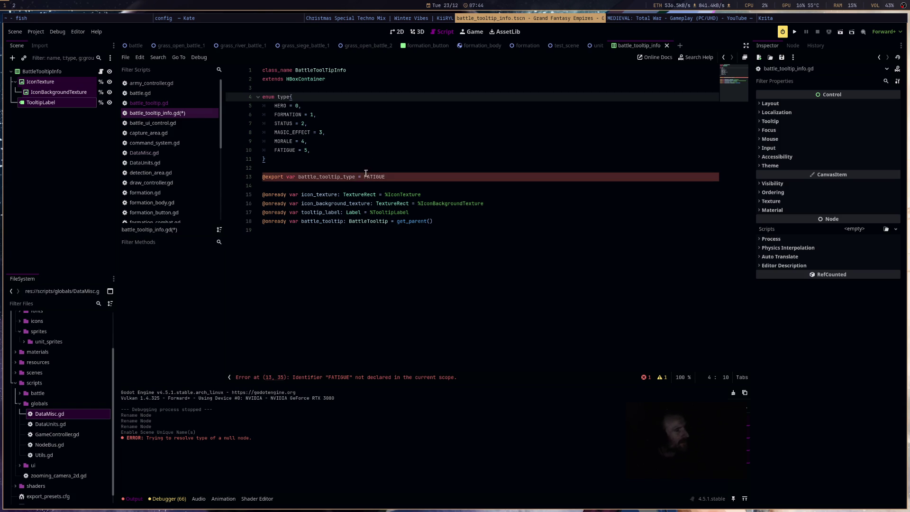
click(356, 177)
text(: type)
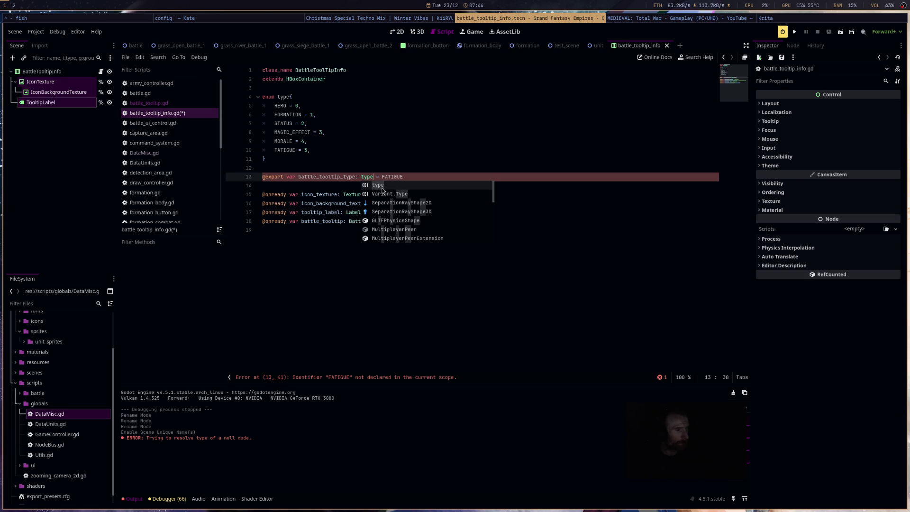
click(288, 98)
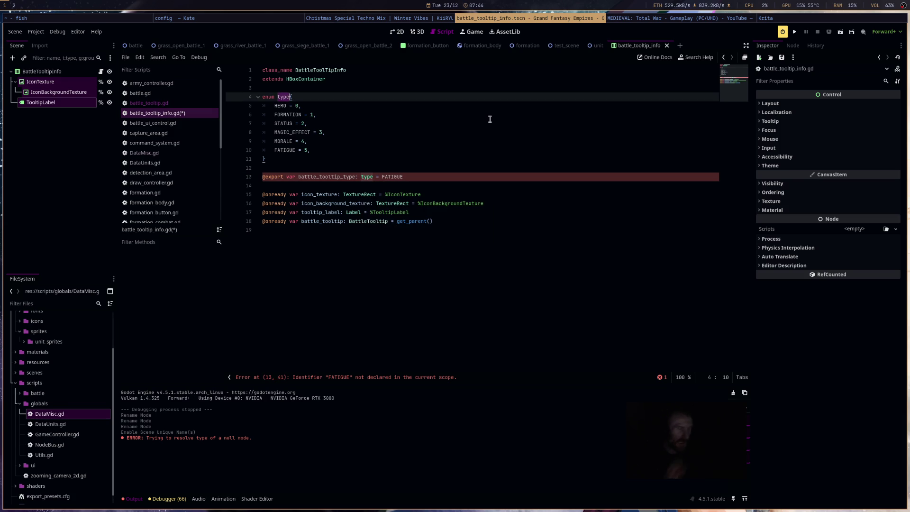
key(BackSpace)
key(BackSpace)
key(BackSpace)
text(TYP)
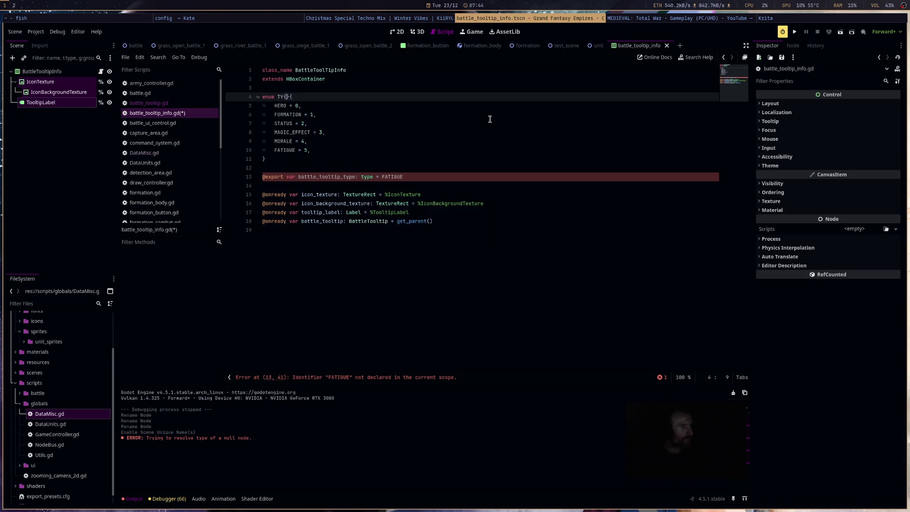
key(BackSpace)
key(BackSpace)
Make line 13 'battle_tooltip_type: TYPE = TYPE.FATIGUE', save, and switch to FreeTube.
double_click(365, 176)
text(TYPE)
key(ctrl+s)
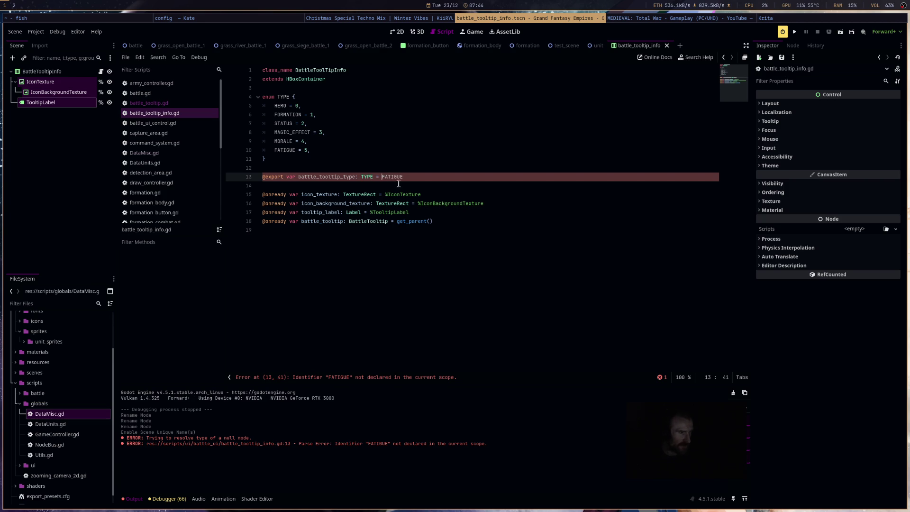
key(Left)
text(TYPE.)
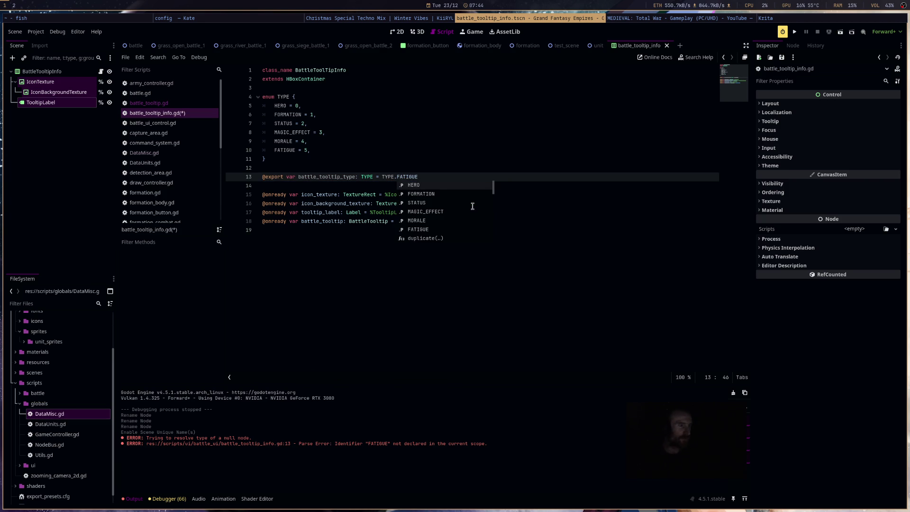
click(511, 174)
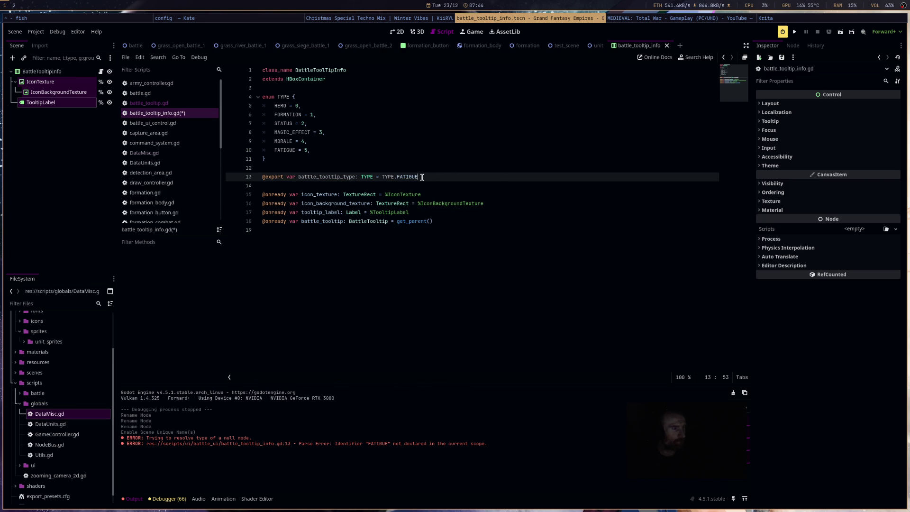
click(441, 163)
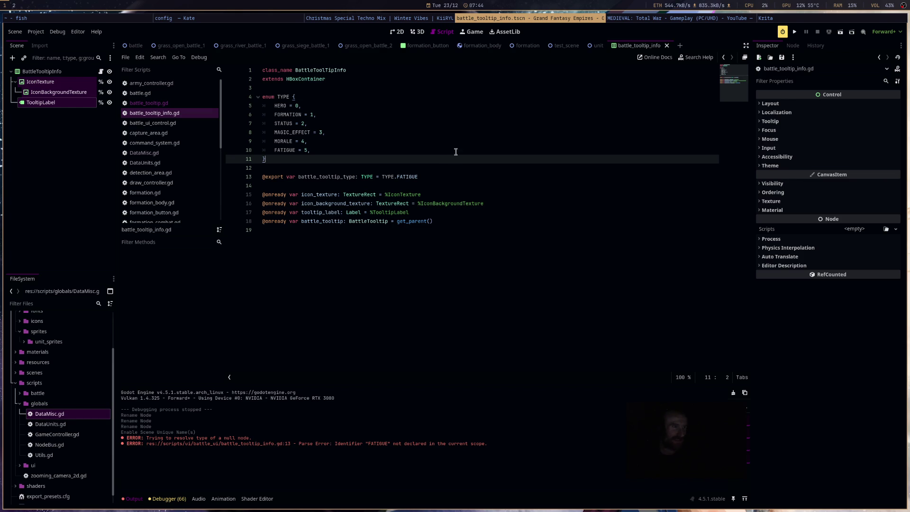
click(414, 21)
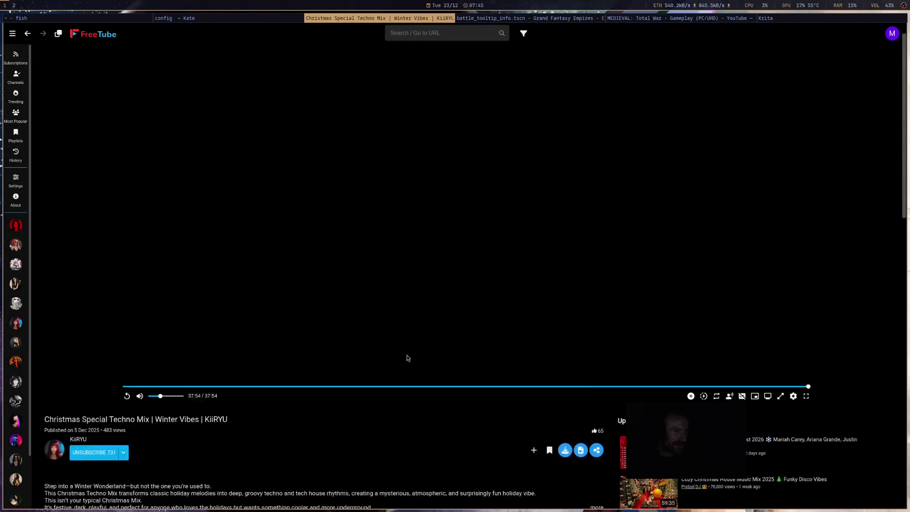
Start the Christmas Music Mix 2025 funk, soul, disco and blues set from Up Next.
scroll(407, 355, down, 2)
scroll(408, 355, down, 3)
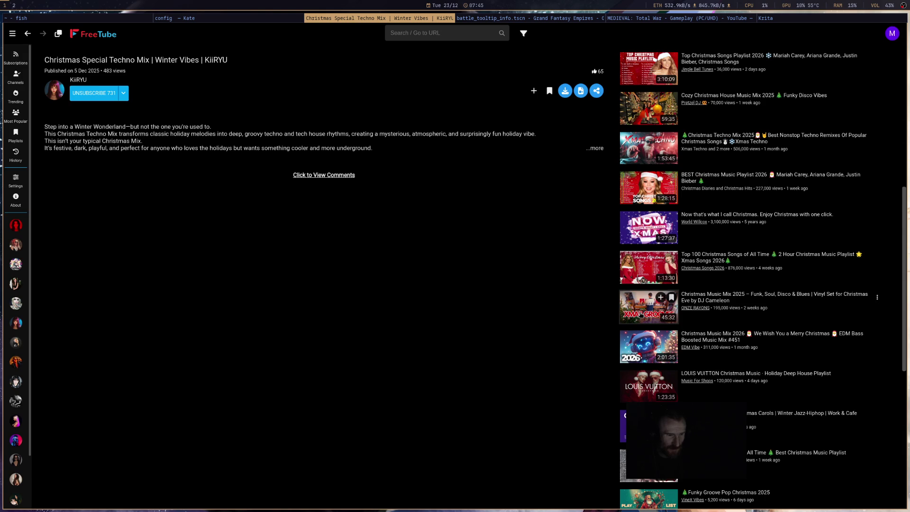
click(639, 314)
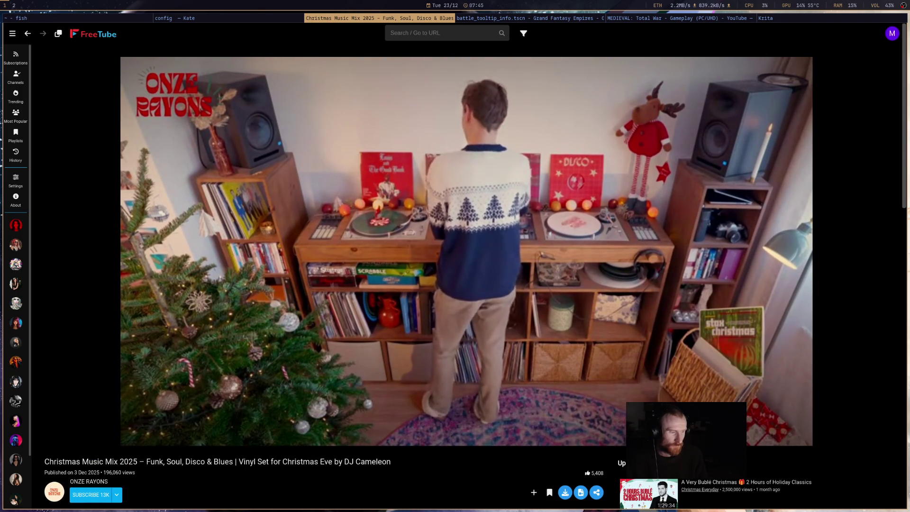
Return briefly to the Godot script below the enum, then bring up Firefox's Discord conversation.
mouse_move(164, 441)
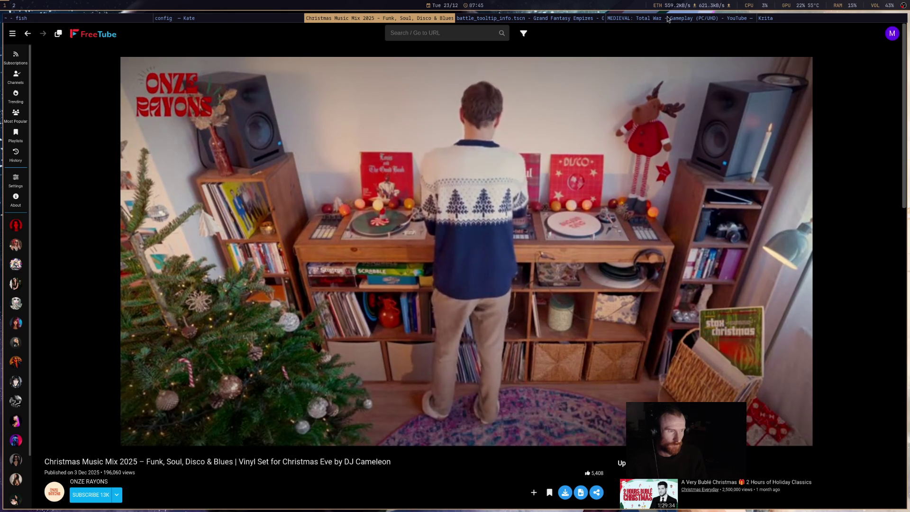
click(558, 16)
click(435, 164)
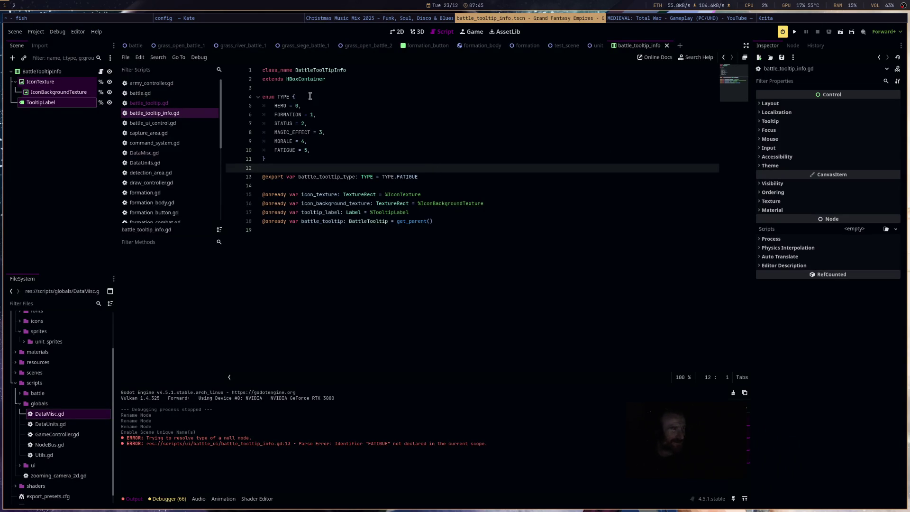
click(327, 157)
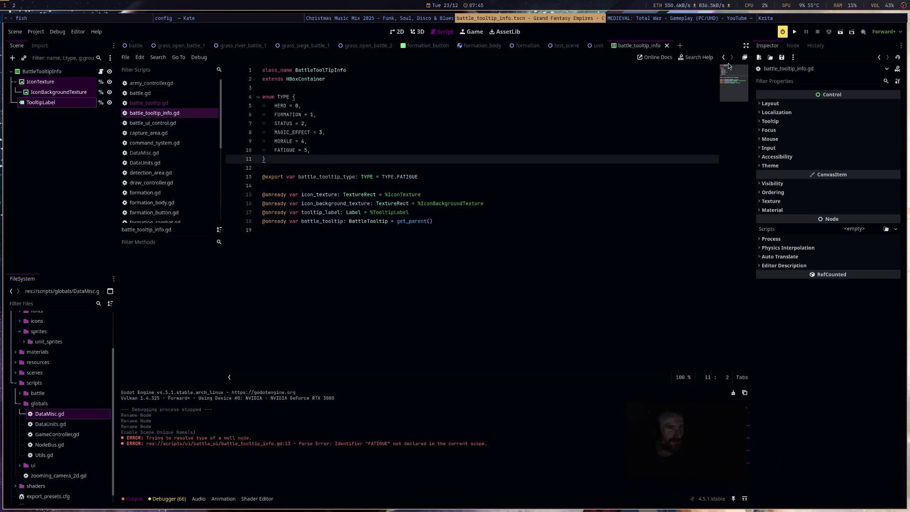
click(675, 19)
click(137, 30)
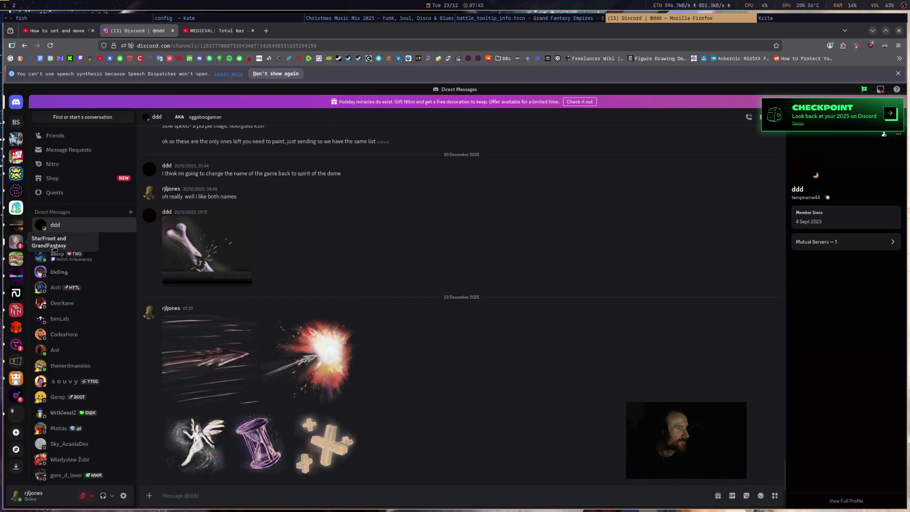
Open the StarFront and GrandFantasy server and go to its #art channel.
click(16, 242)
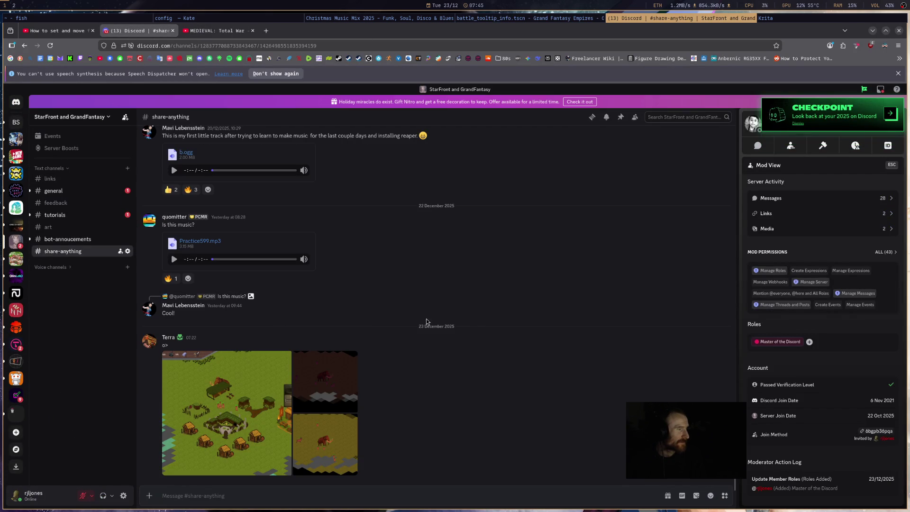
scroll(426, 321, up, 6)
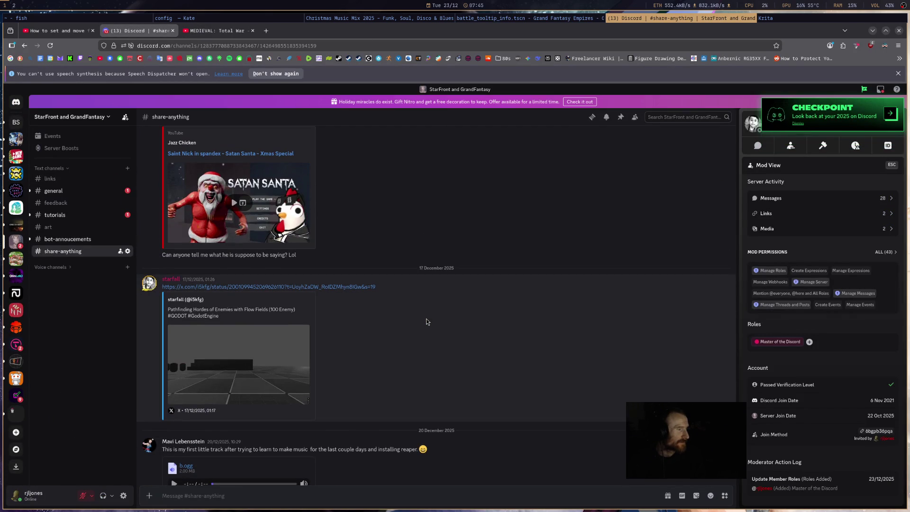
scroll(426, 322, down, 4)
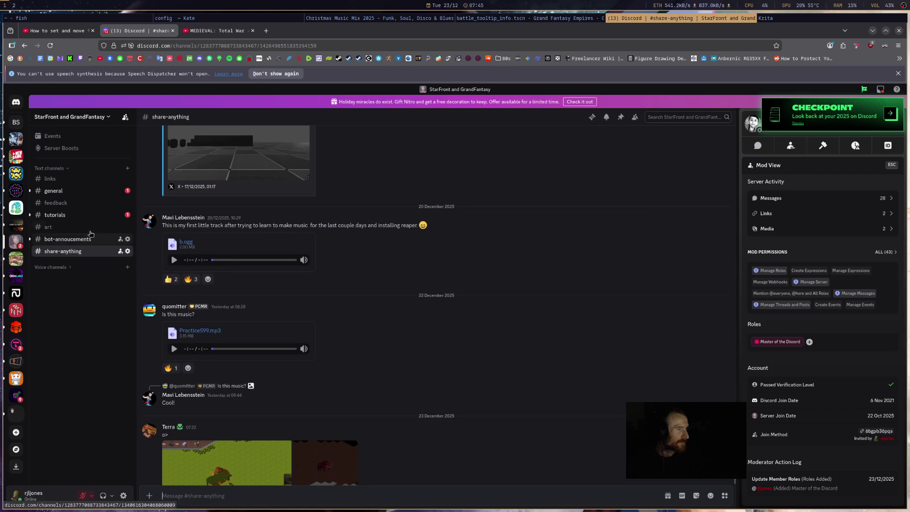
click(71, 227)
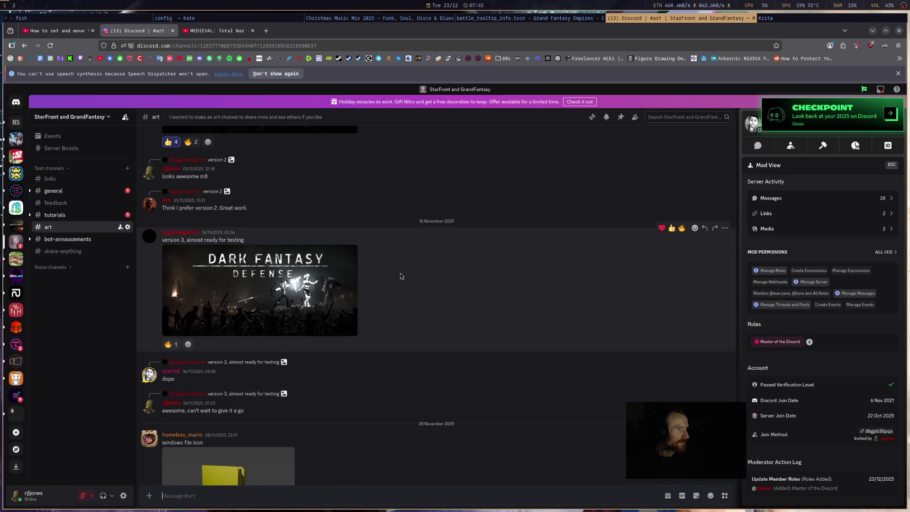
scroll(400, 273, down, 11)
View the knights painting and page through the sketches image set at full size.
click(327, 266)
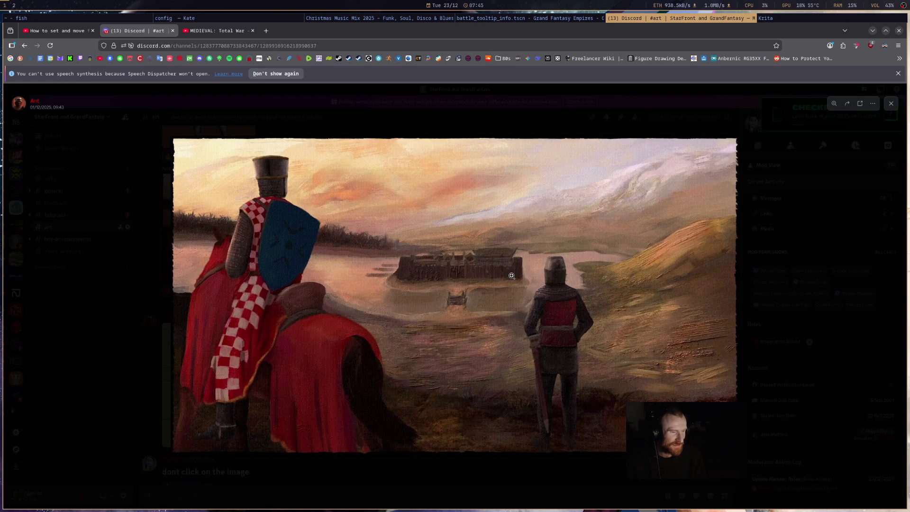
click(92, 369)
click(251, 375)
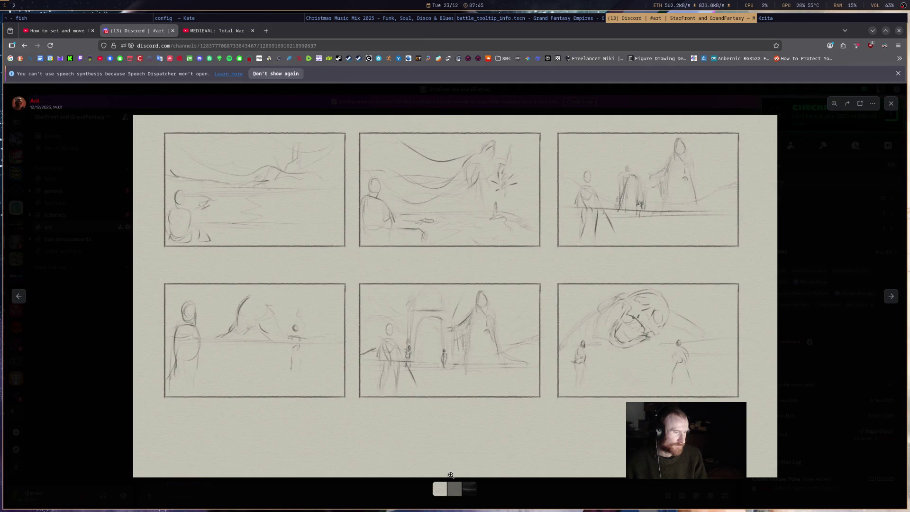
click(452, 494)
click(477, 495)
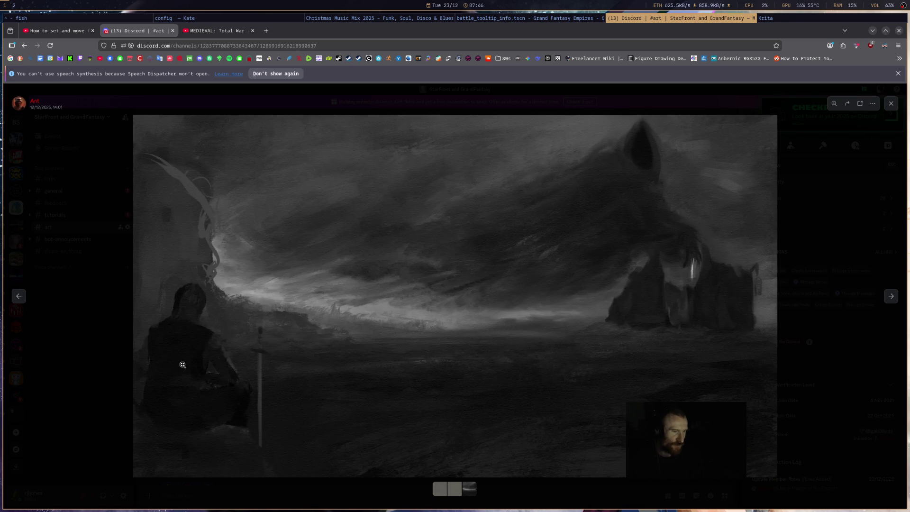
click(89, 387)
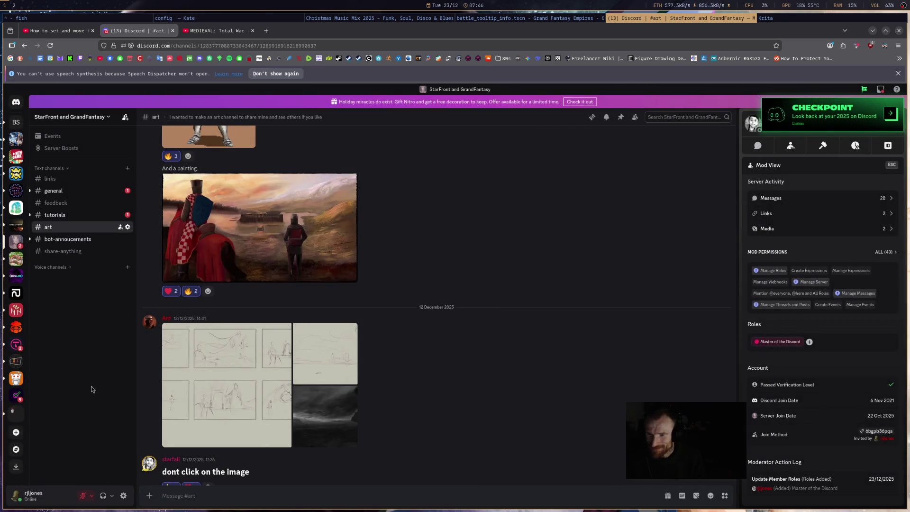
Check the #tutorials channel, then settle on #general.
scroll(239, 375, down, 2)
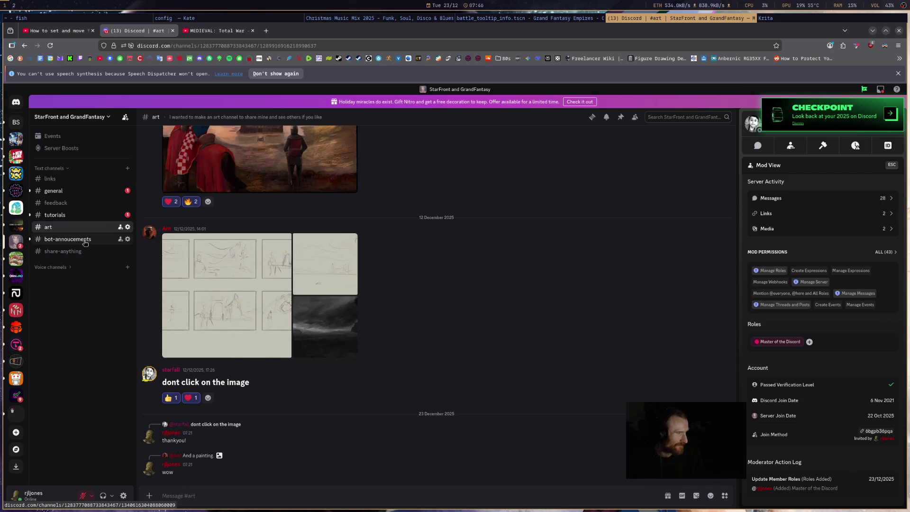
click(92, 217)
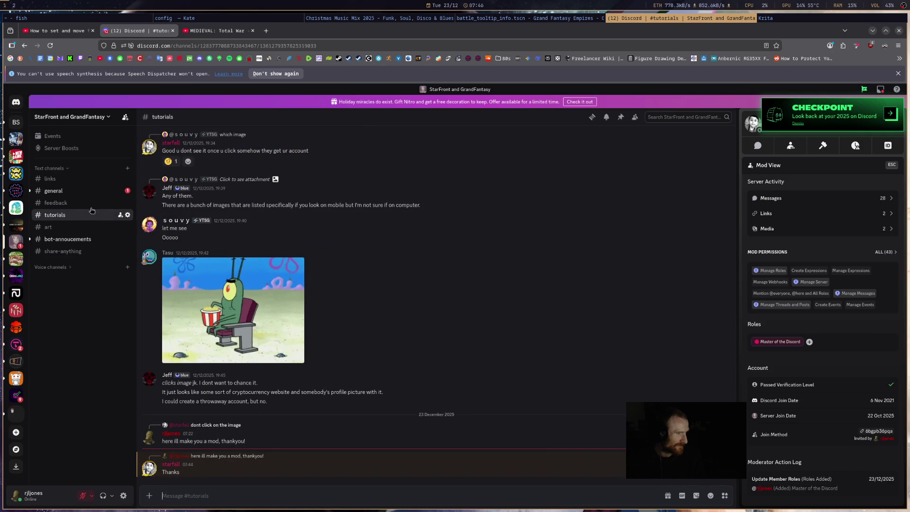
click(91, 192)
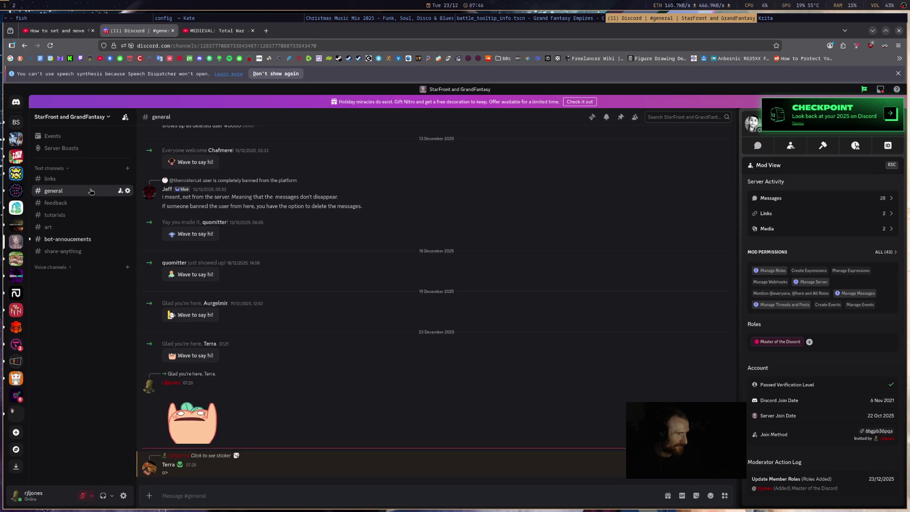
Glance at the Medieval 2 formations video on YouTube, then return to battle_tooltip_info.gd in Godot.
click(75, 32)
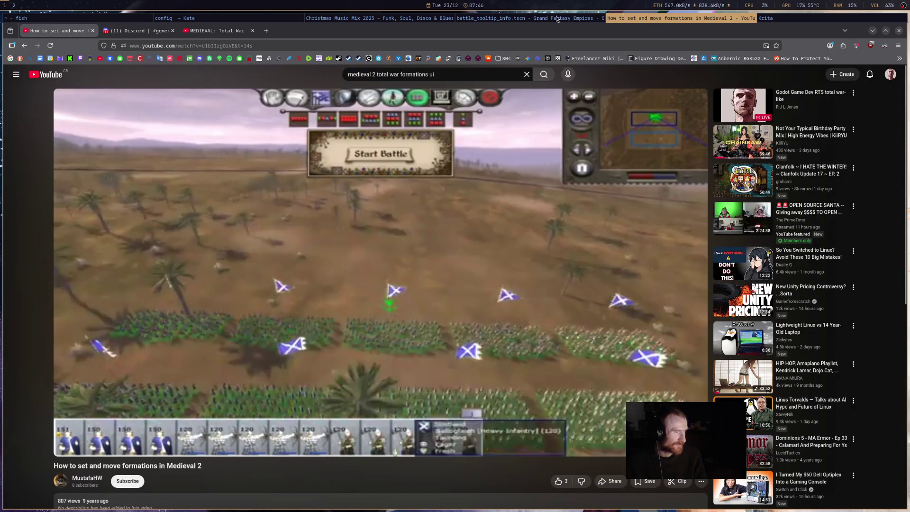
click(557, 18)
click(532, 211)
click(515, 220)
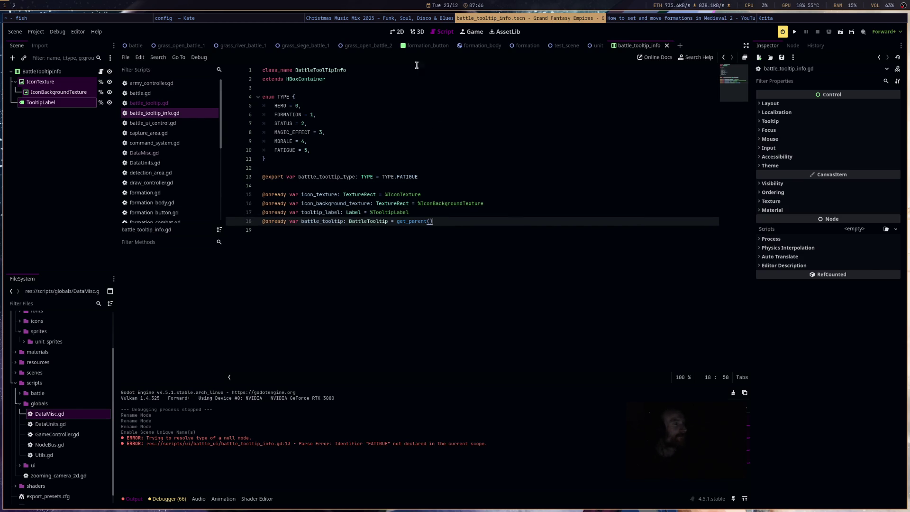
Subscribe to ONZE RAYONS under the Music profile, then return to the empty line in Godot.
click(399, 19)
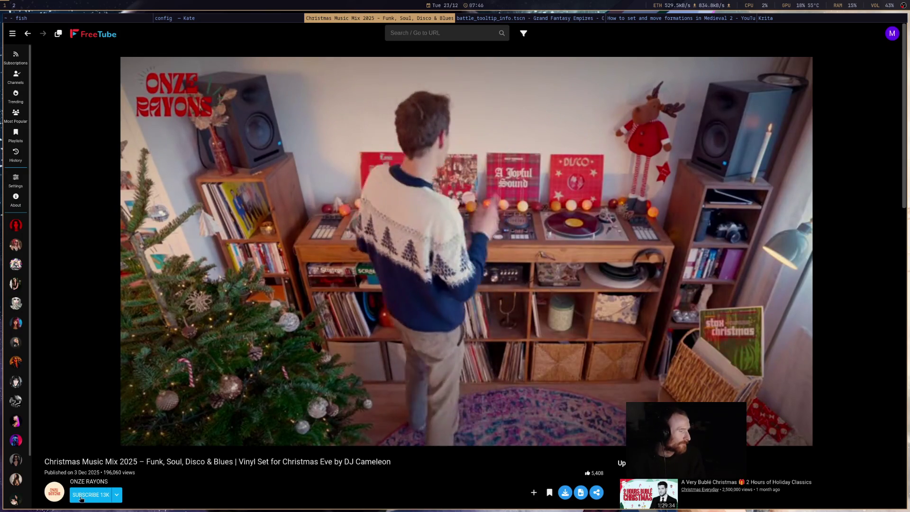
scroll(114, 496, down, 3)
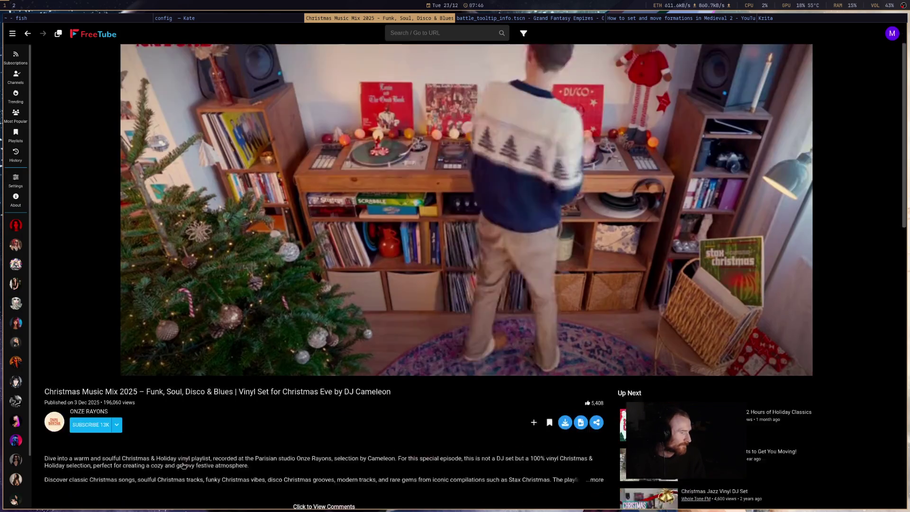
click(116, 367)
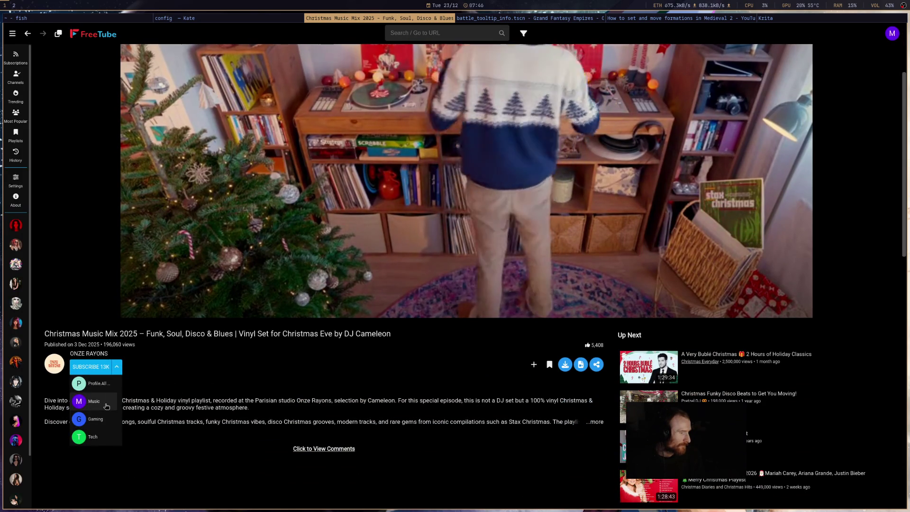
click(109, 425)
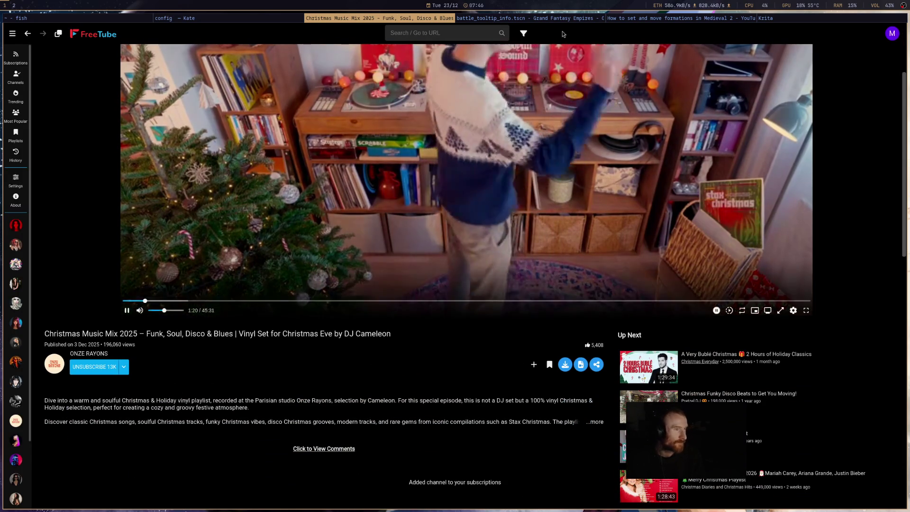
click(568, 19)
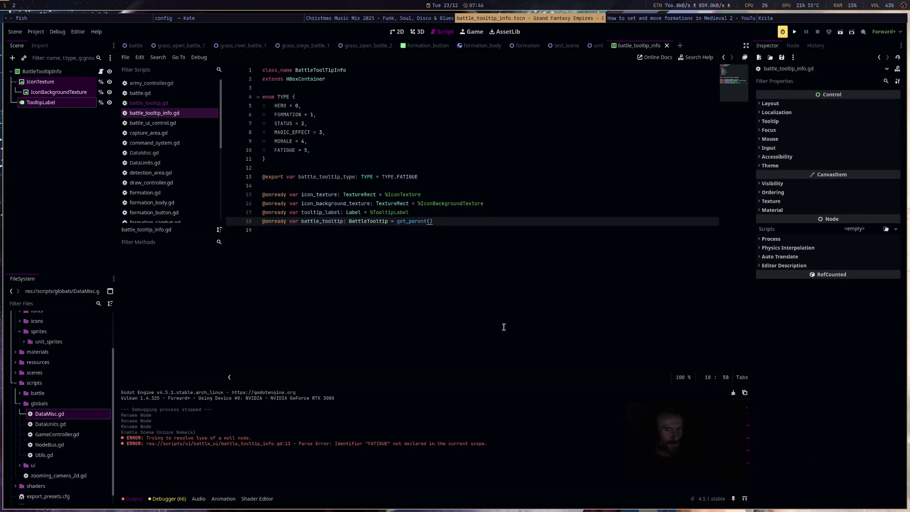
click(481, 295)
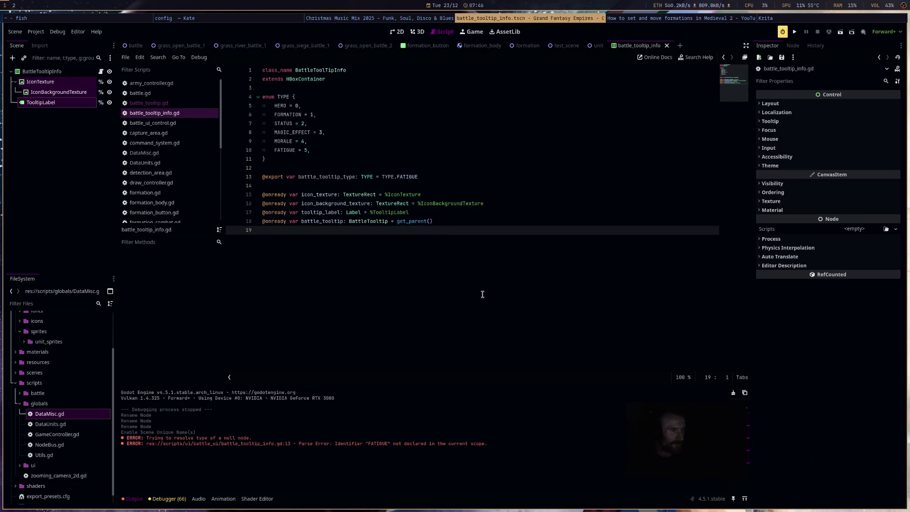
Review the TYPE enum, then in battle_tooltip.gd add a new line after the timer await.
drag(335, 167, 332, 88)
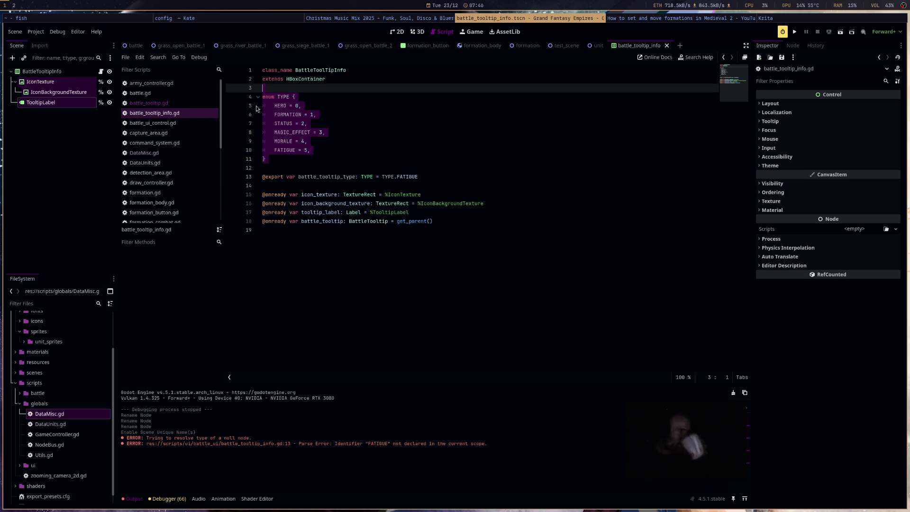
click(149, 103)
click(464, 223)
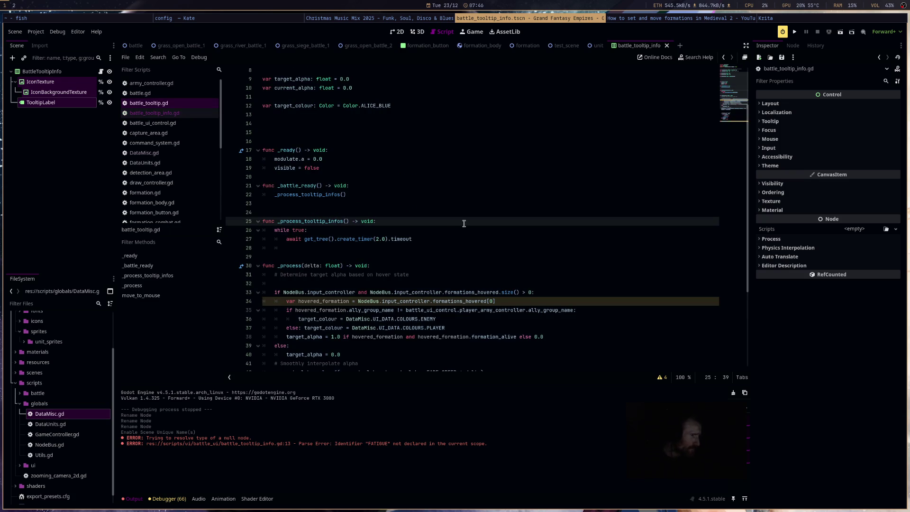
click(469, 242)
key(Return)
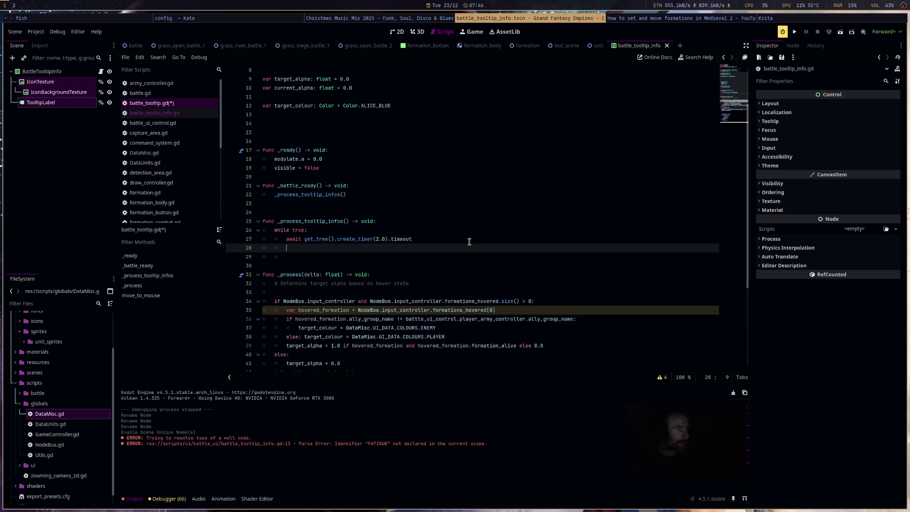
click(341, 126)
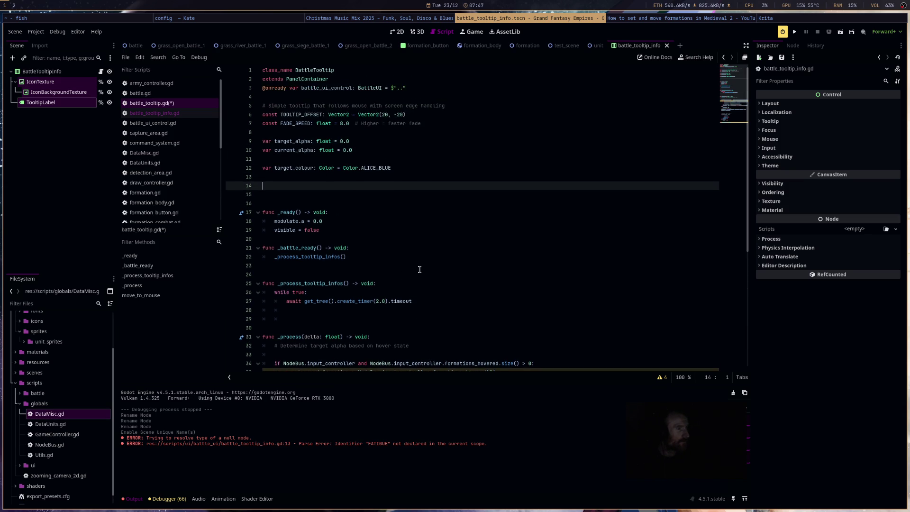
Begin declaring var tooltip_infos: Array on line 14, undoing an accidental line break.
scroll(420, 270, down, 1)
text(var)
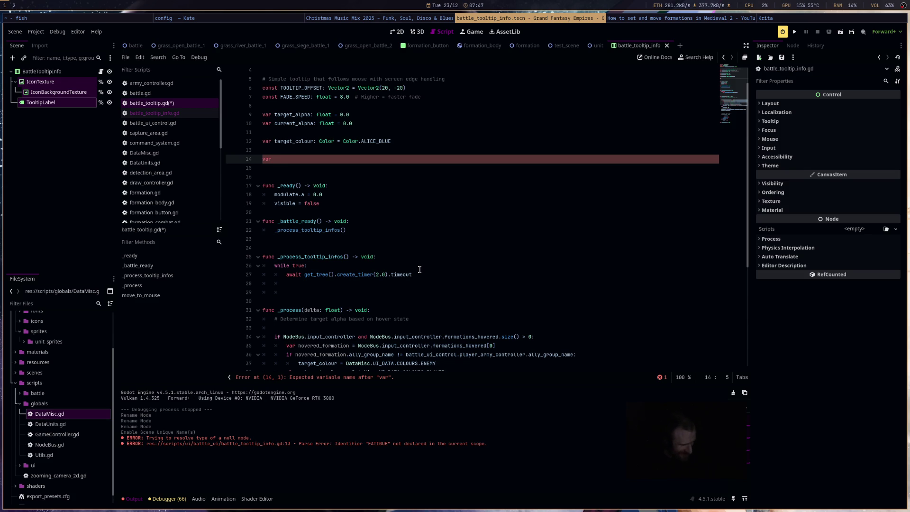
text(tooltip_)
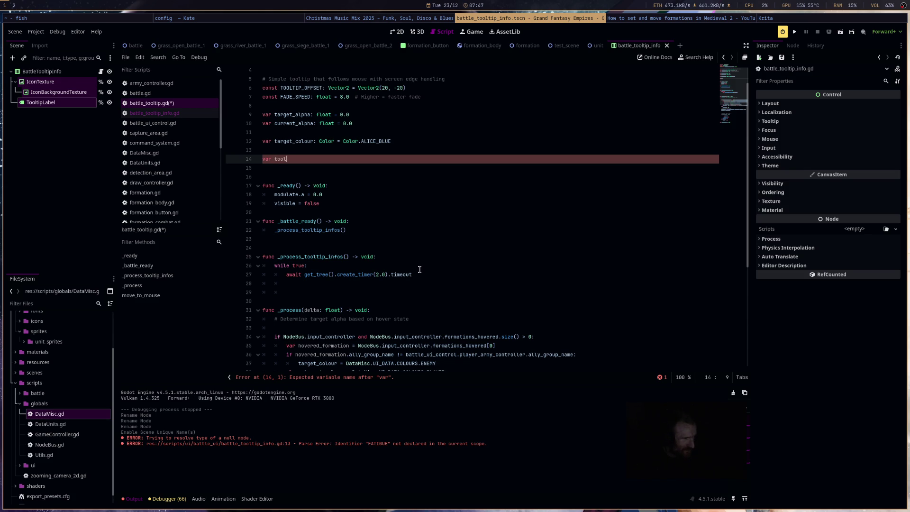
text(infos:)
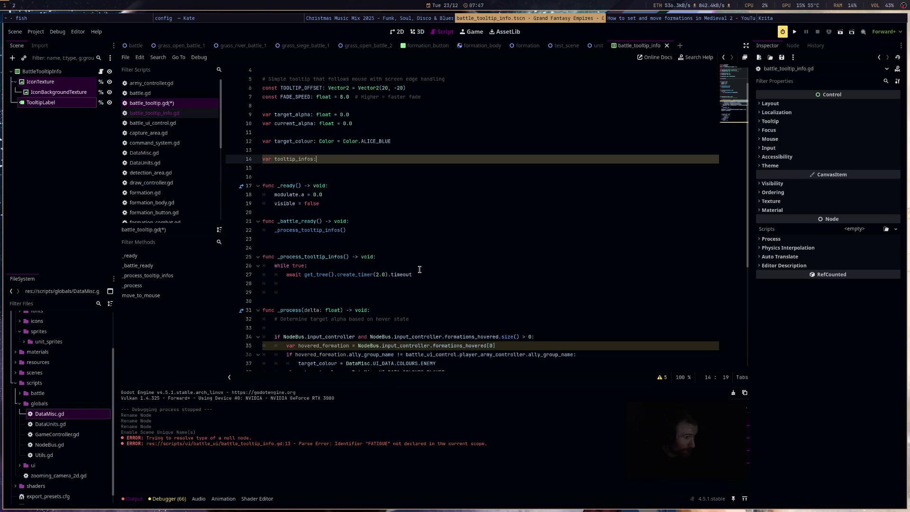
text( Array[Tool)
key(Escape)
key(Down)
key(Up)
Complete the type as Array[BattleToolTipInfo] = [] and open a new line in _ready.
key(End)
key(Left)
text(u)
text(p)
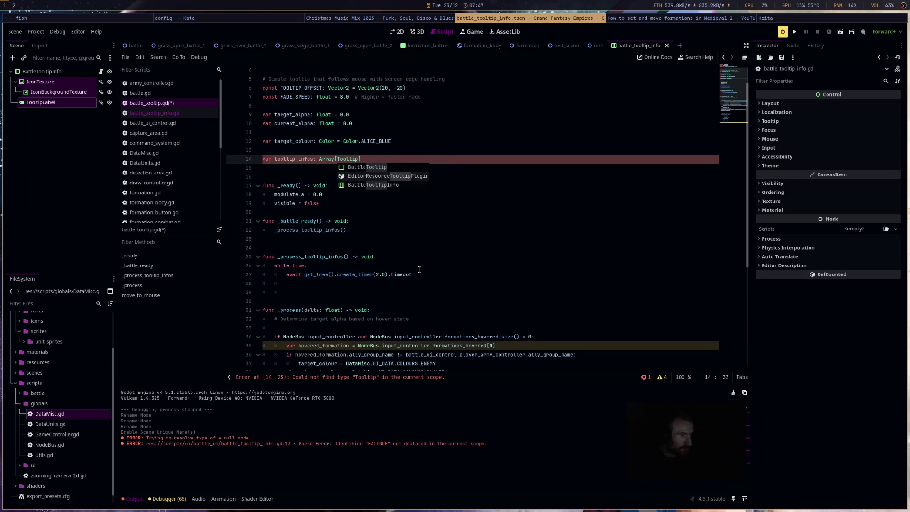
key(Down)
key(Down)
key(Return)
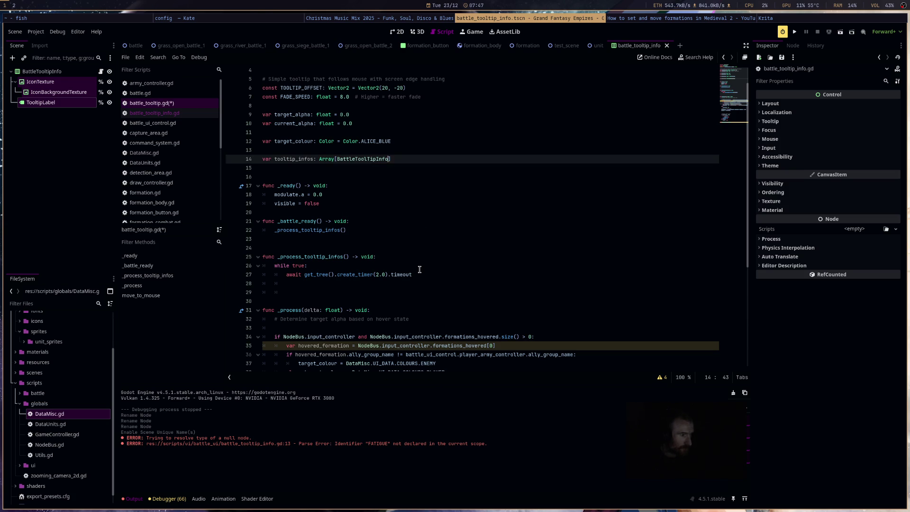
text([)
key(Down)
key(Down)
key(Down)
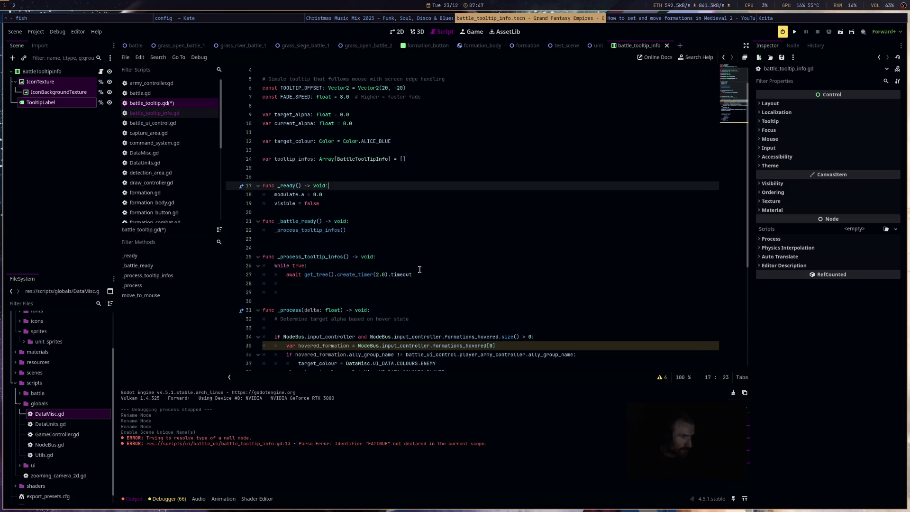
key(Return)
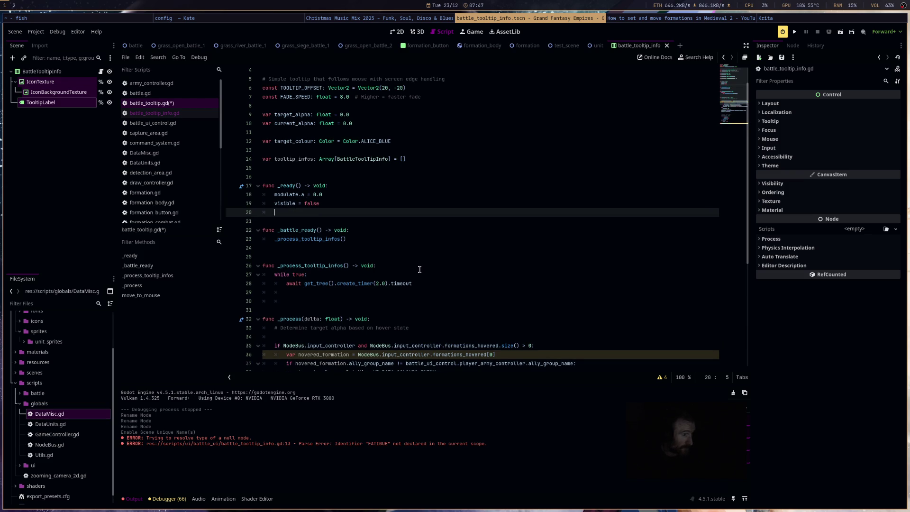
Add a 'for child: Node in get_children():' loop to _ready.
text(for c)
text(hild: No)
text(de in get_chi)
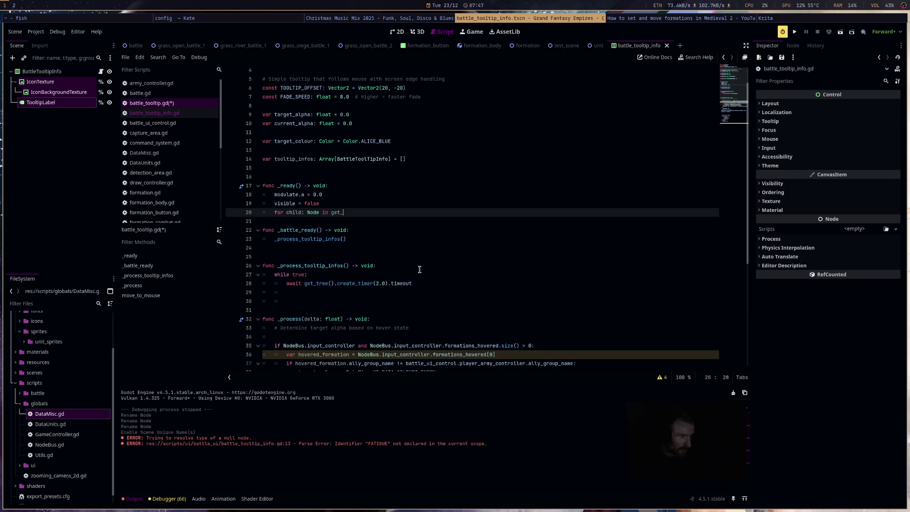
text(ldren)
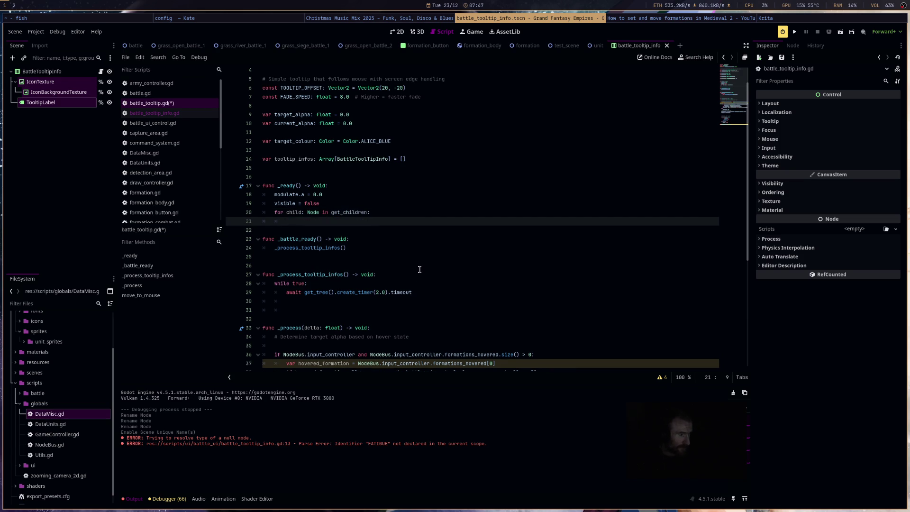
text(():)
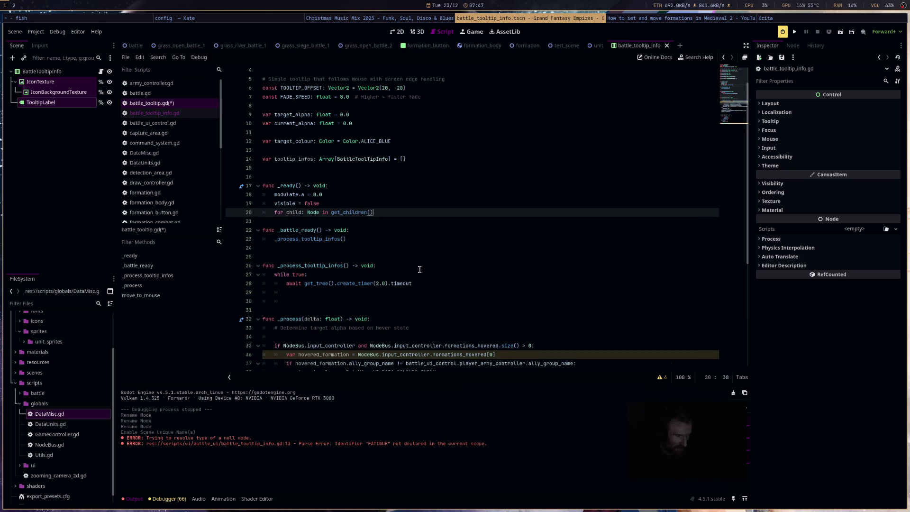
key(Return)
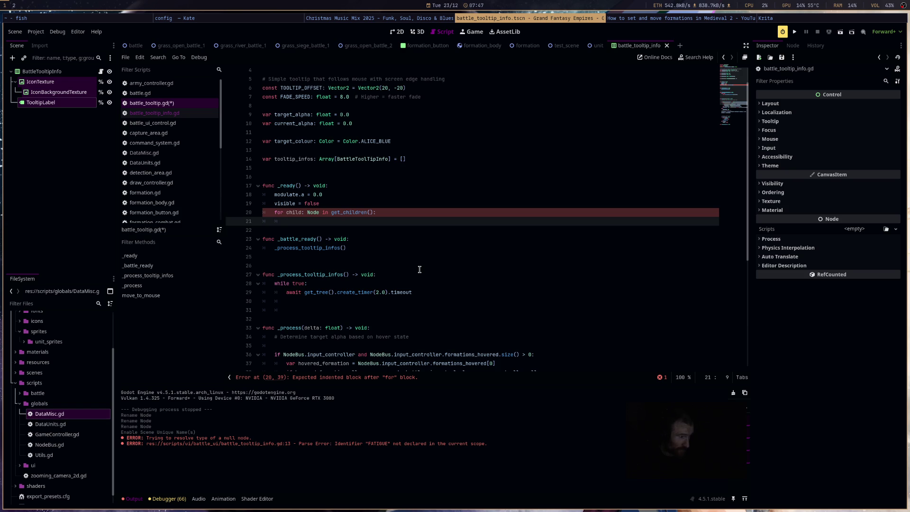
text(oo)
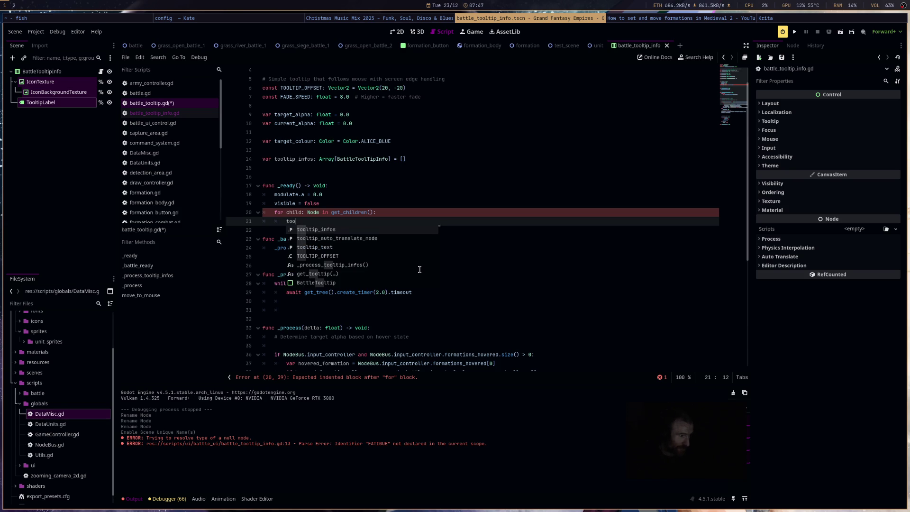
key(BackSpace)
key(BackSpace)
key(BackSpace)
Append each child that is a BattleToolTipInfo to tooltip_infos.
text(if )
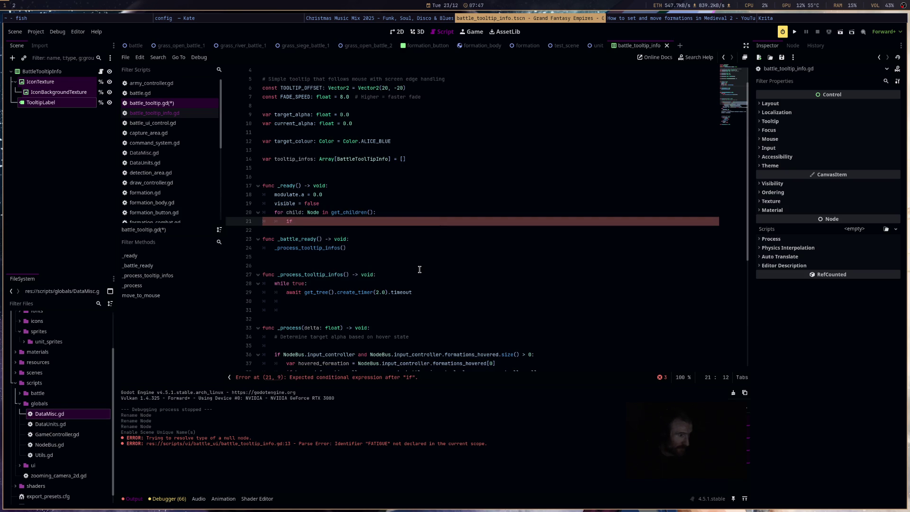
text(child is Ba)
key(Down)
key(Down)
key(Return)
text(: )
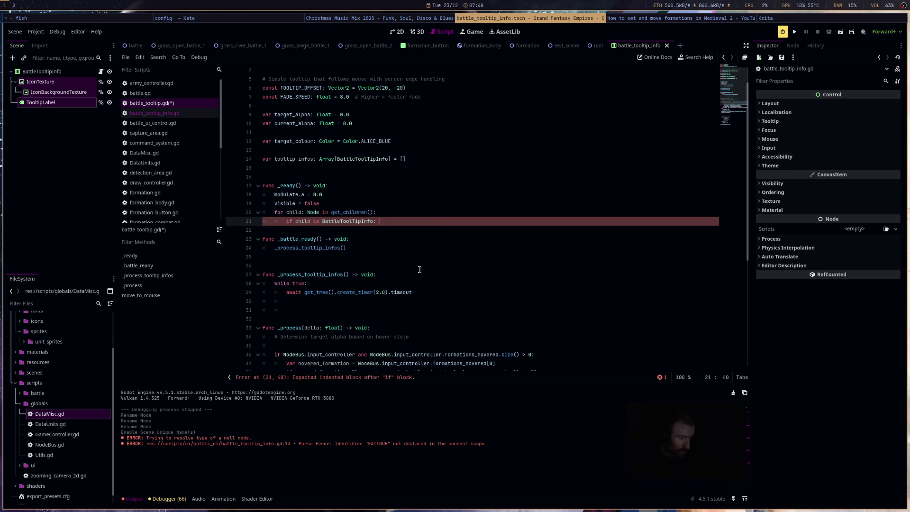
text(too)
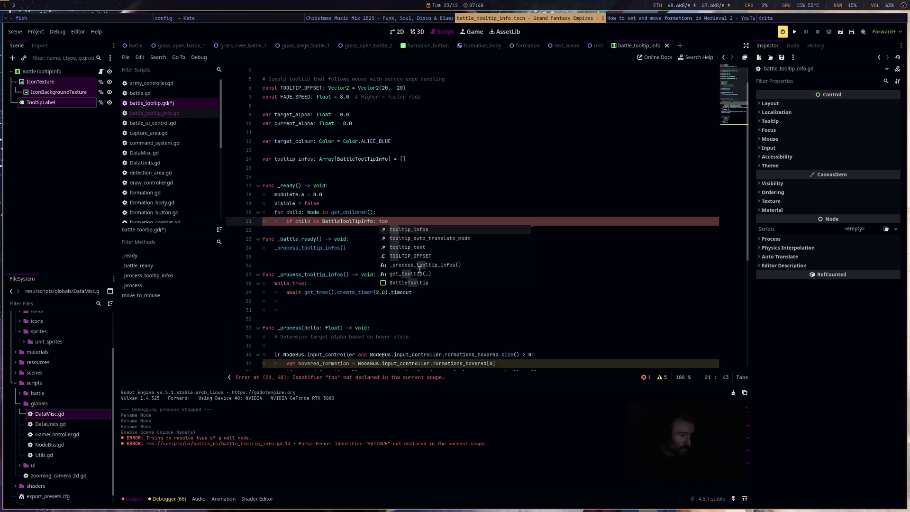
key(Return)
text(.app)
key(Return)
text(hild)
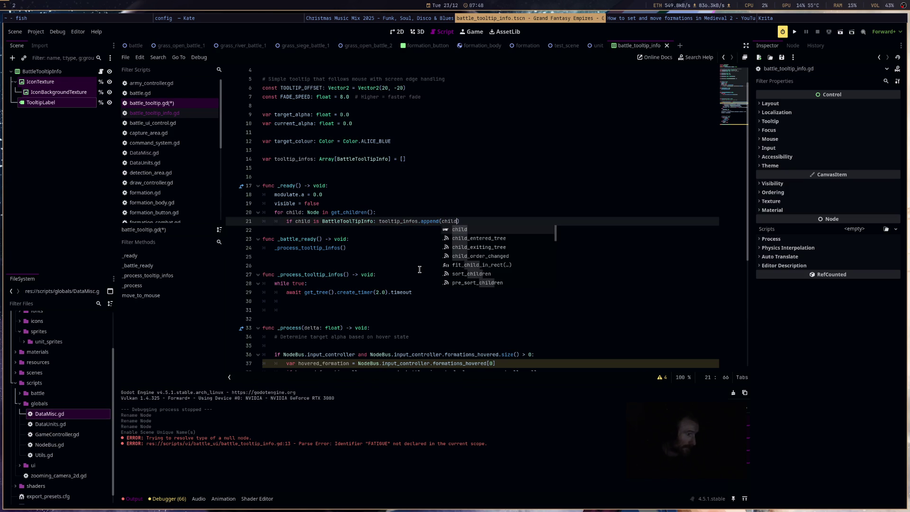
Place the caret on line 30 inside _process_tooltip_infos and save the script.
click(387, 309)
click(396, 303)
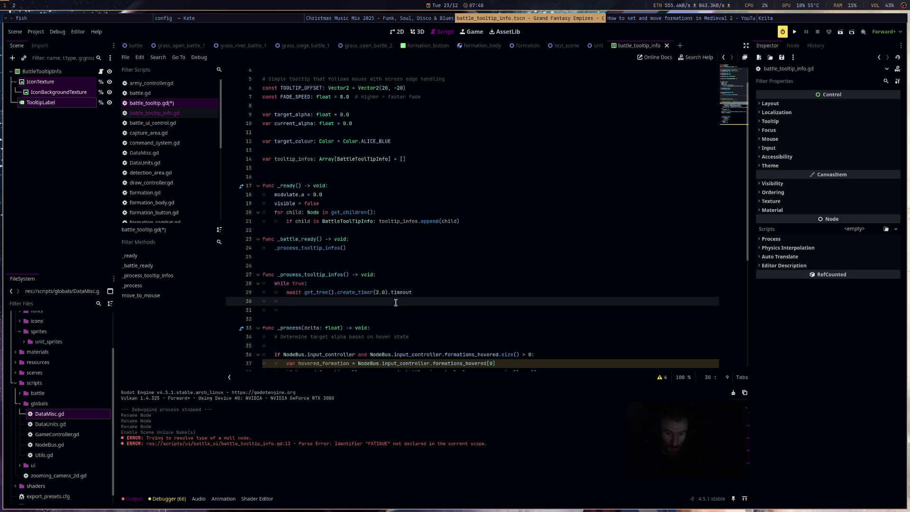
key(ctrl+s)
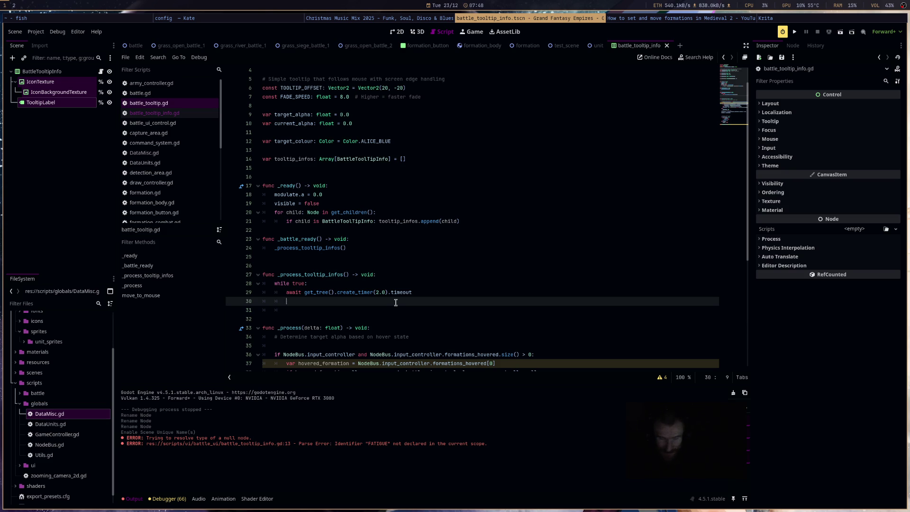
Add blank lines inside the while loop, remove a stray 3, then switch to FreeTube.
key(Return)
key(Return)
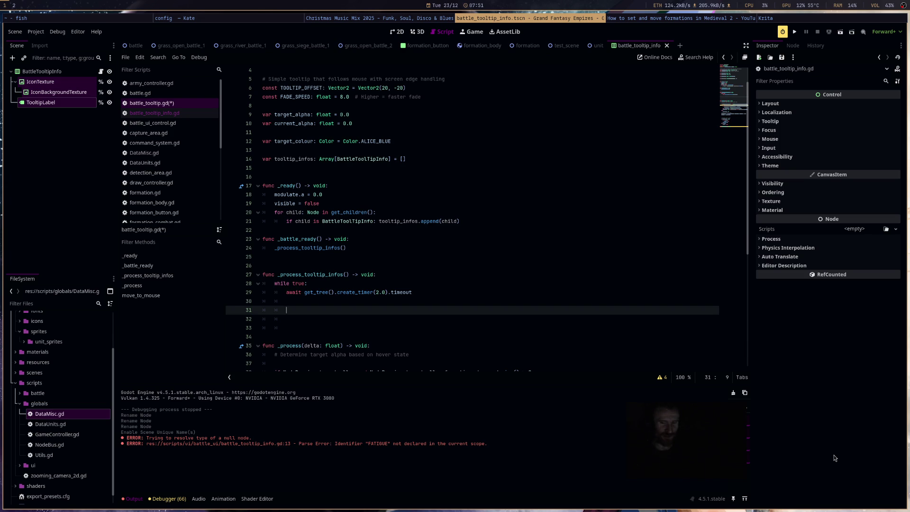
text(3)
key(BackSpace)
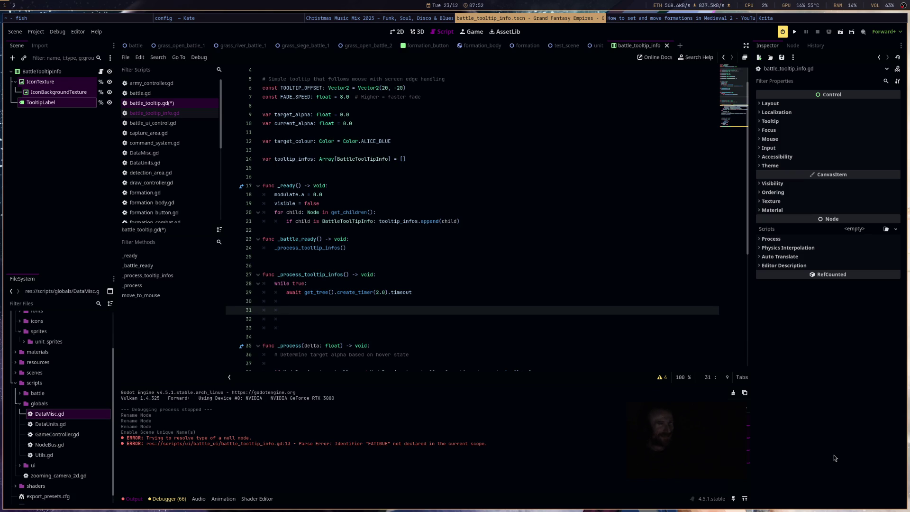
key(alt+Tab)
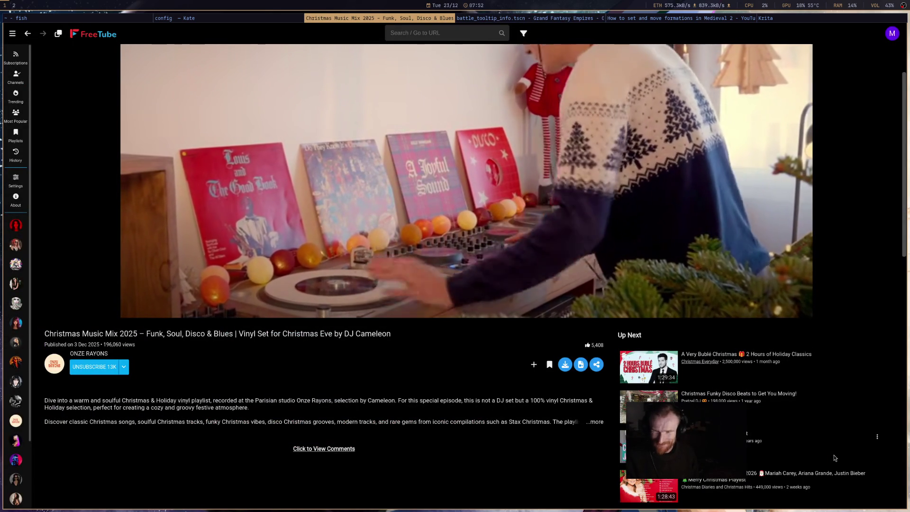
key(alt+Tab)
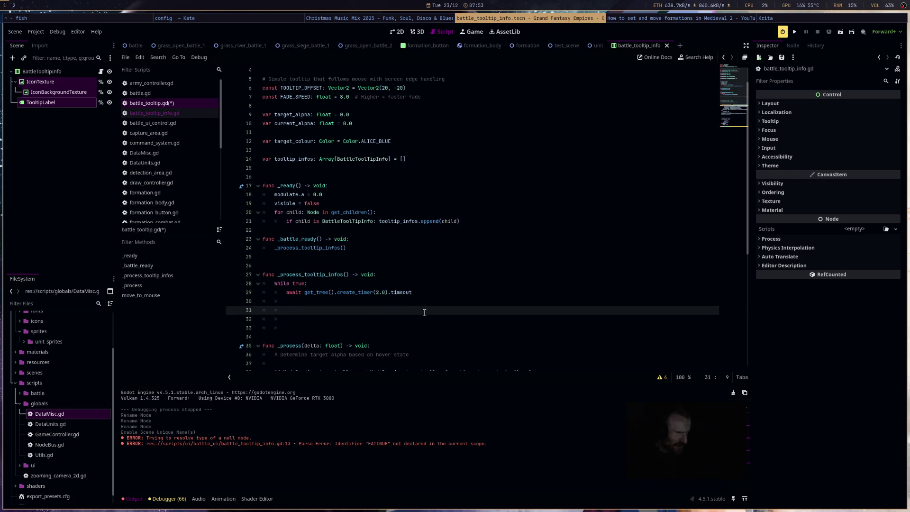
Write the loop 'for tooltip: BattleToolTipInfo in tooltip_infos:' on line 31.
text(for )
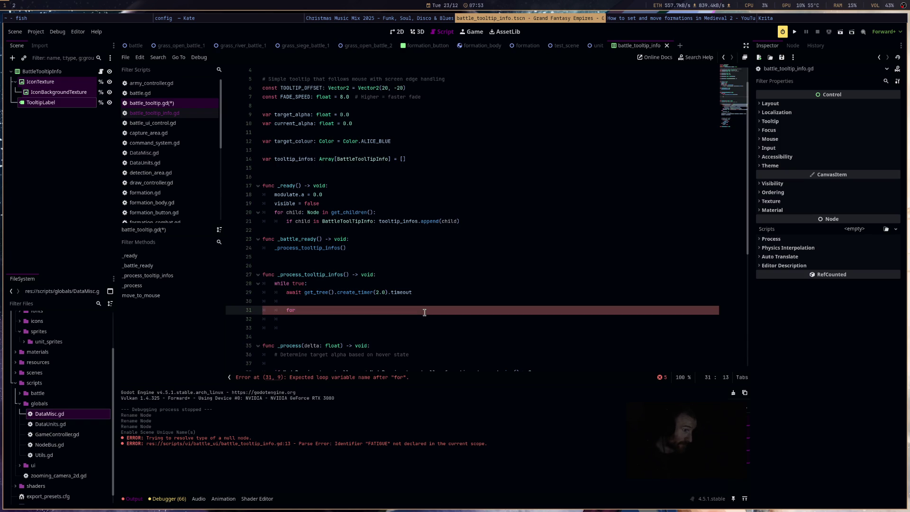
text(tooltip)
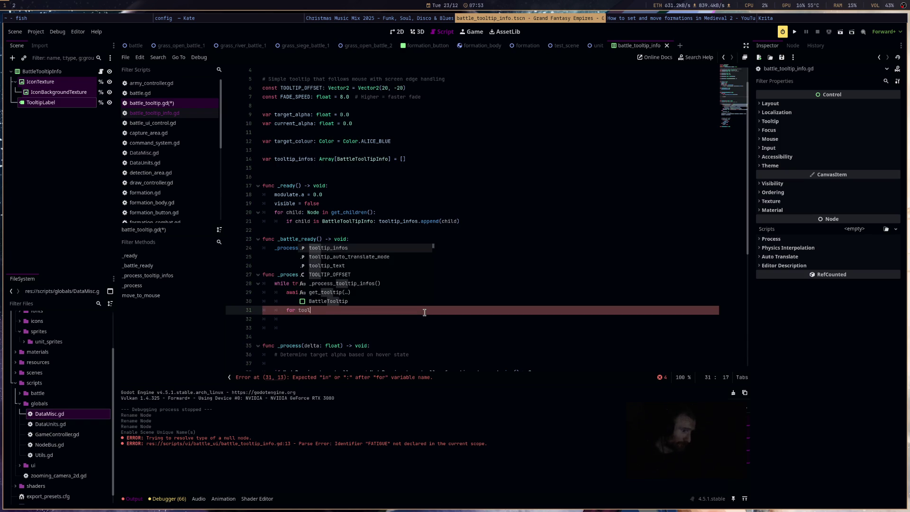
text(: Batt)
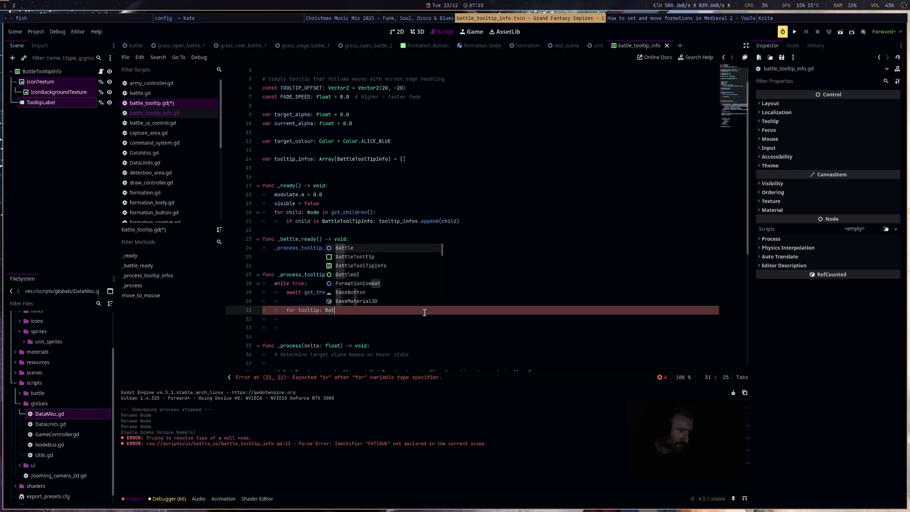
key(Down)
key(Return)
text(in t)
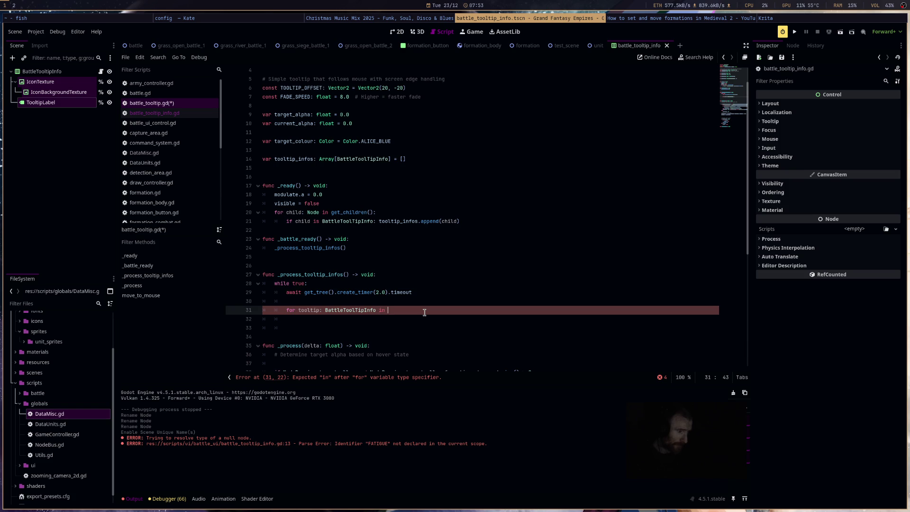
text(oo)
key(Return)
text(:)
key(Return)
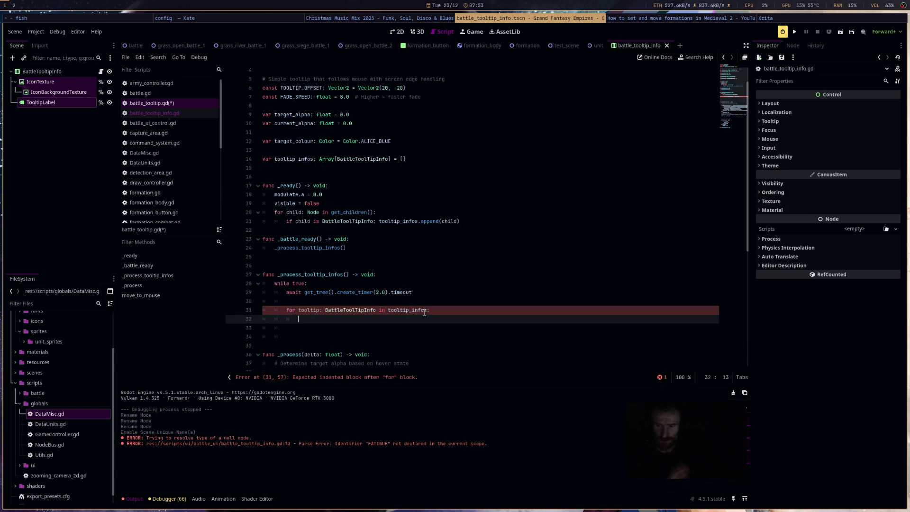
Add 'match tooltip.TYPE:' with a tooltip.TYPE.HERO case that does pass.
text(match)
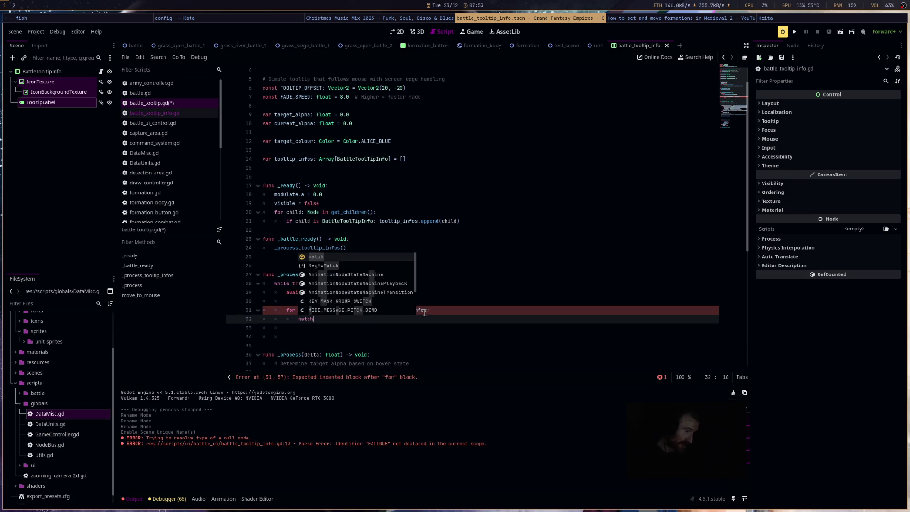
text( too)
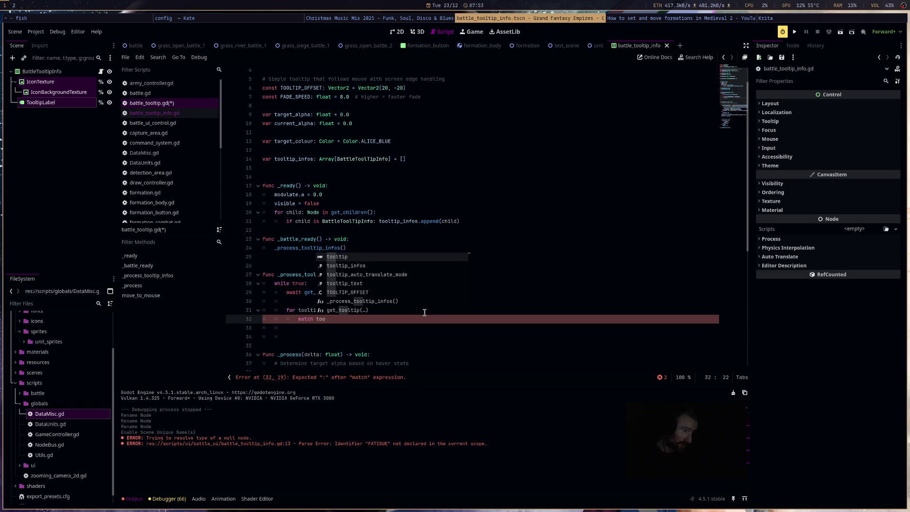
text(ltip.ty)
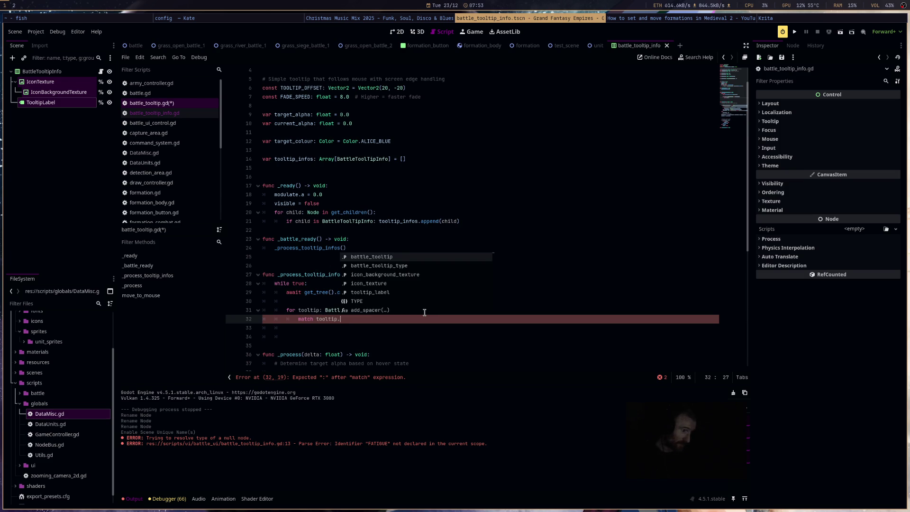
key(Return)
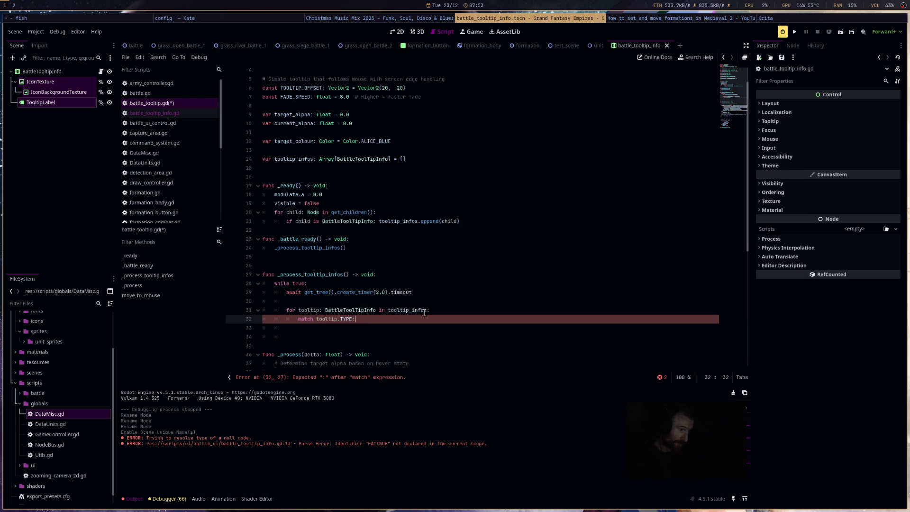
key(Return)
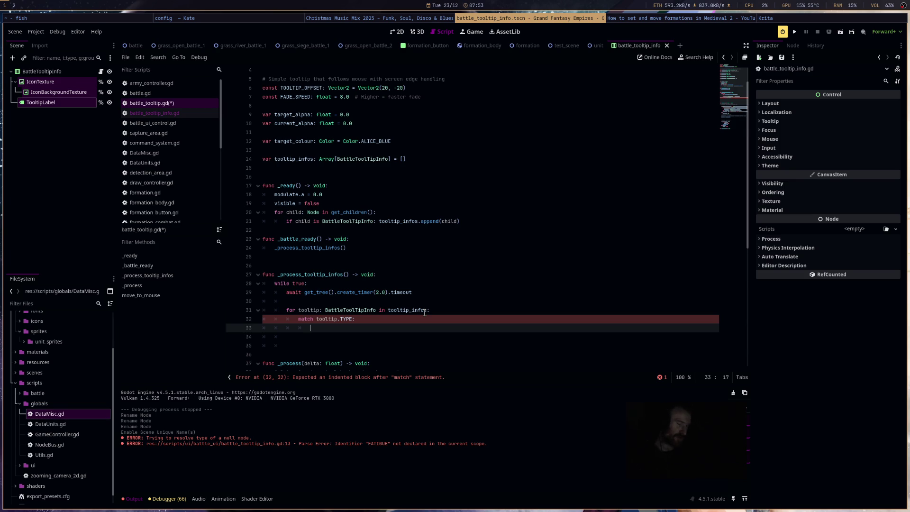
text(tooltip.)
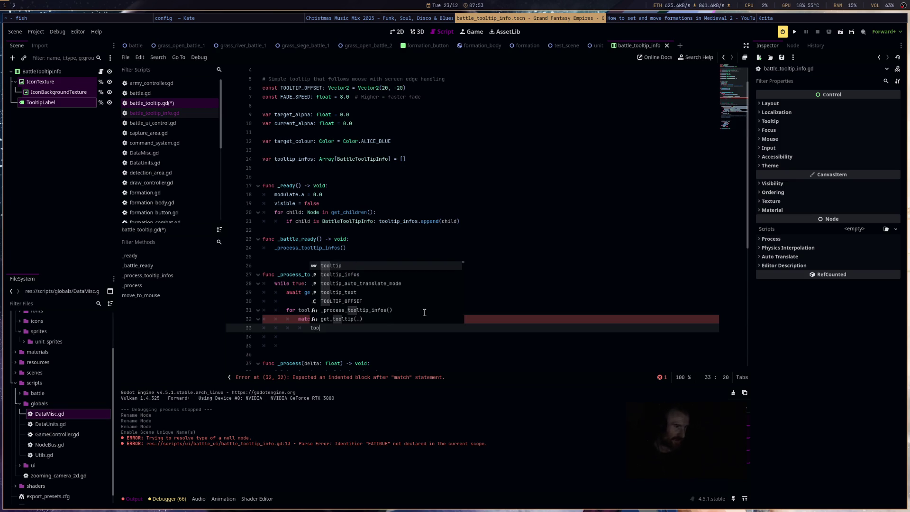
text(TYPE.)
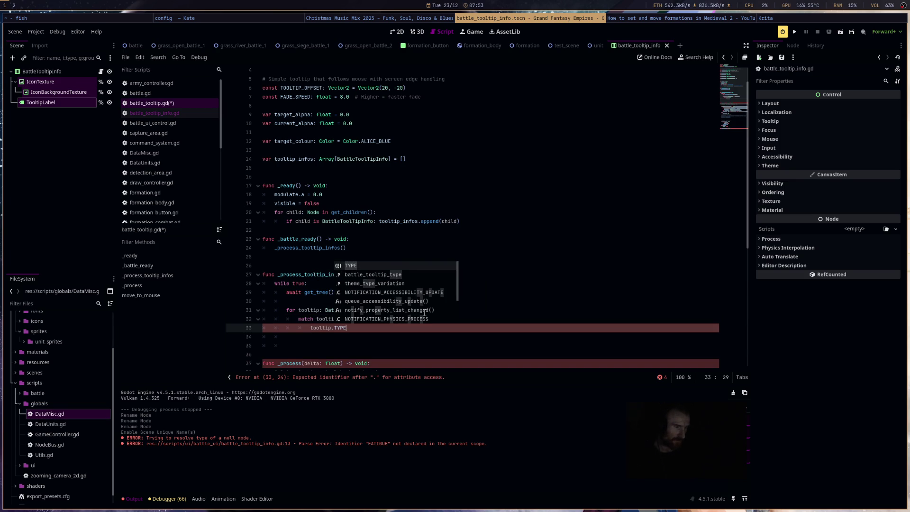
key(Return)
text(:)
key(Return)
text(pass)
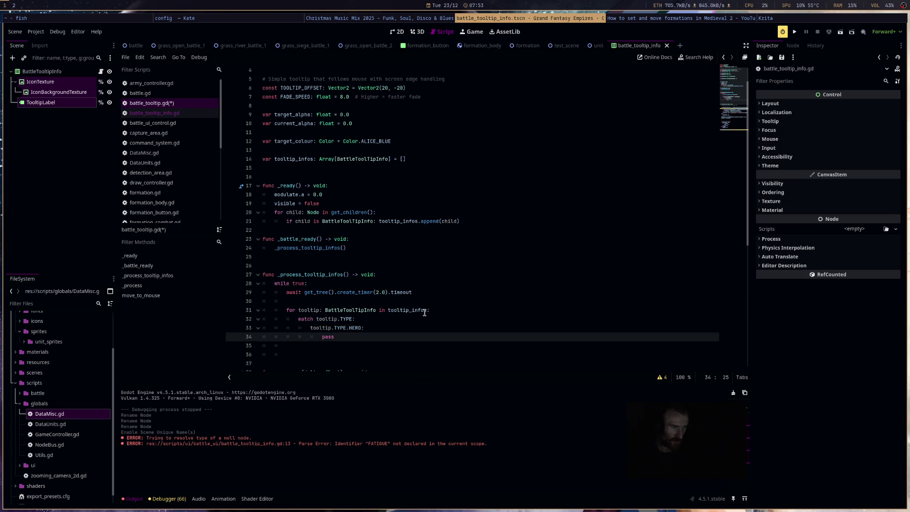
key(Return)
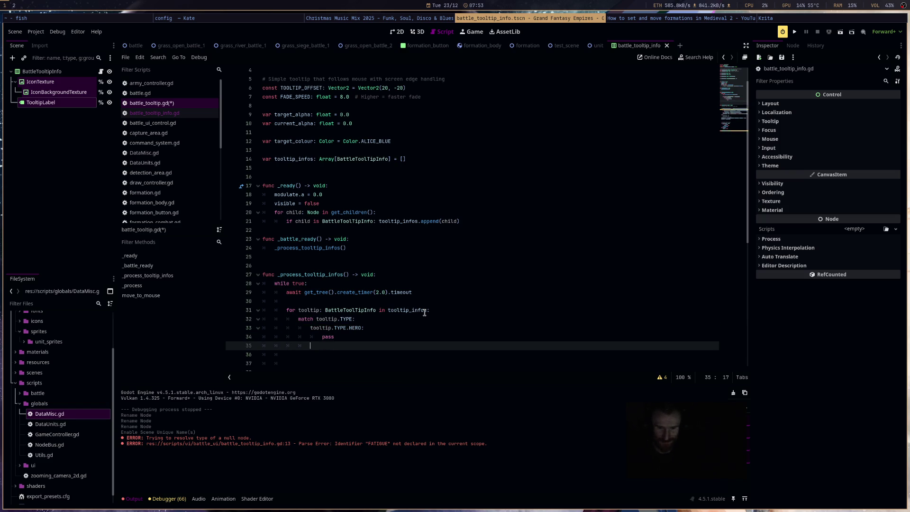
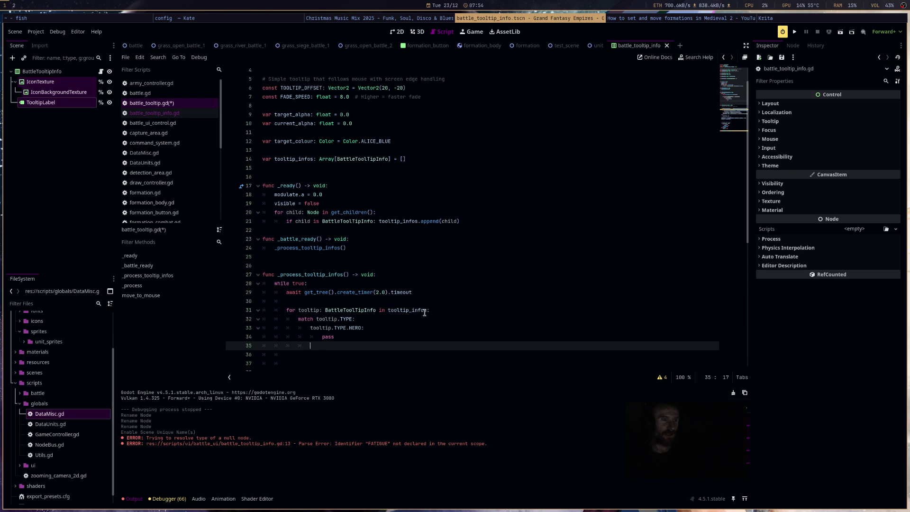
Search YouTube for 'stronghold hd' and open the first Stronghold HD gameplay video.
click(692, 18)
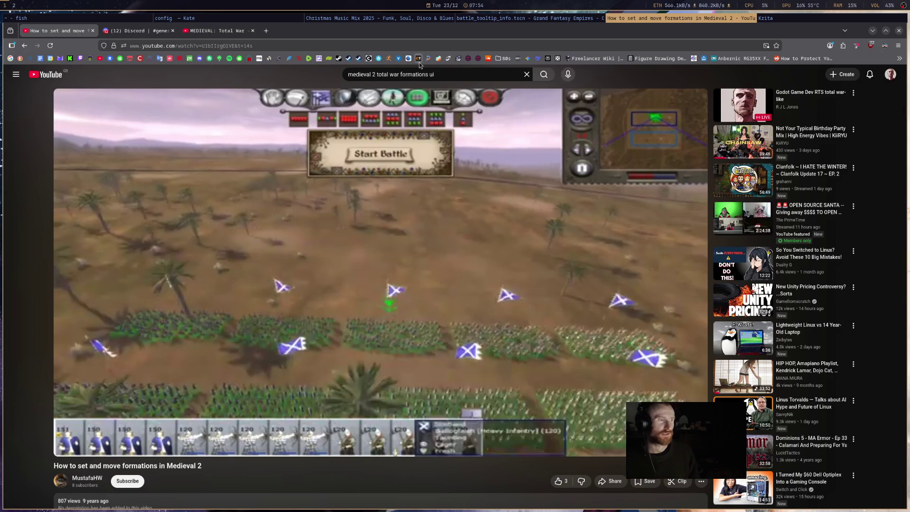
click(431, 75)
key(ctrl+a)
text(stron)
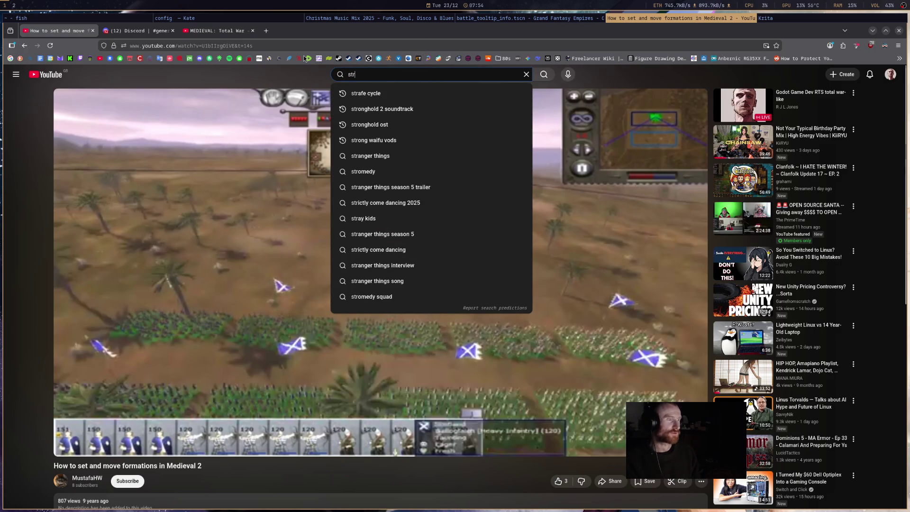
text(ghold hd)
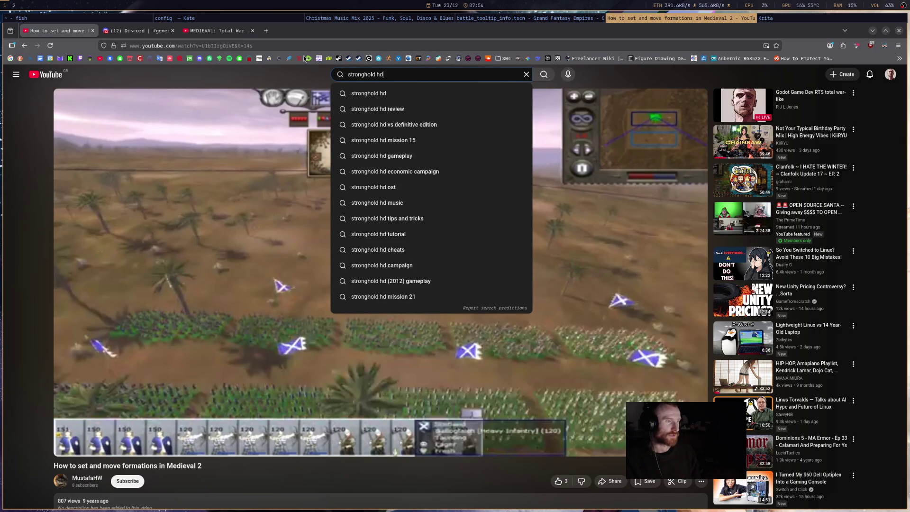
key(Return)
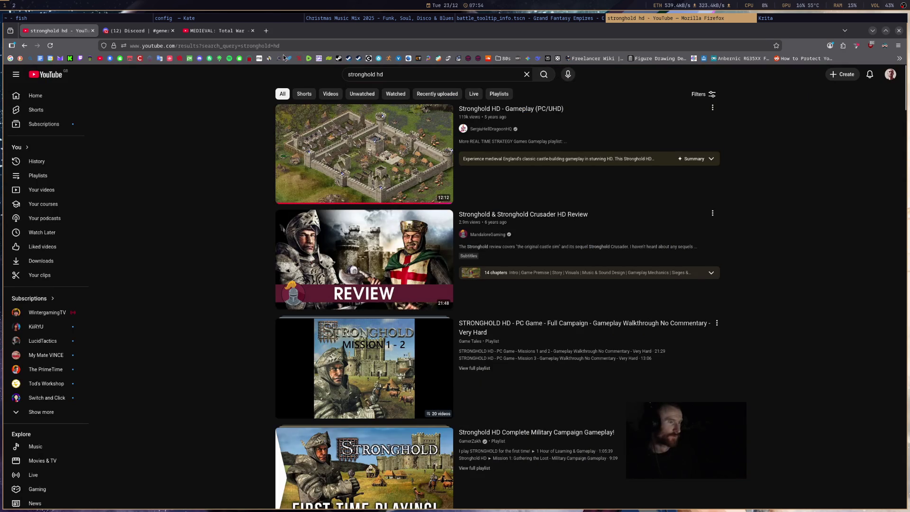
click(351, 144)
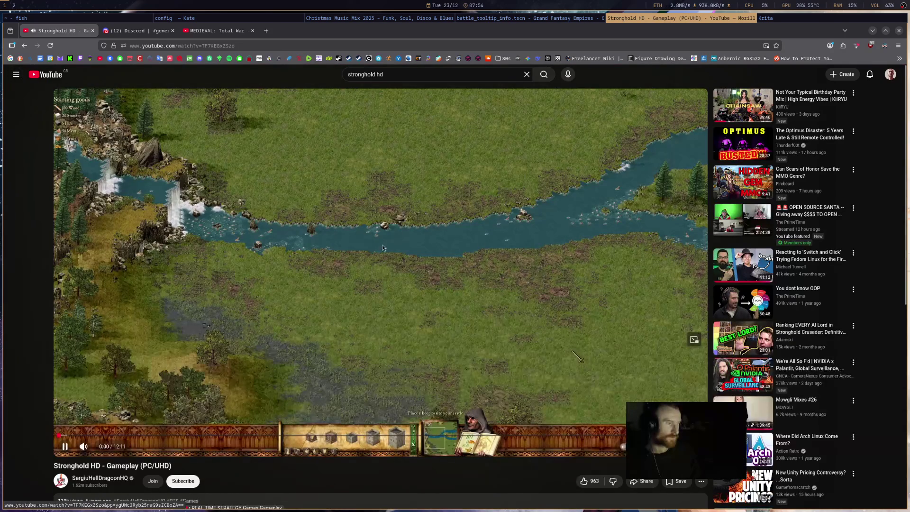
Jump the video to 1:10, play it, pause at 1:16, and return to Godot.
click(383, 248)
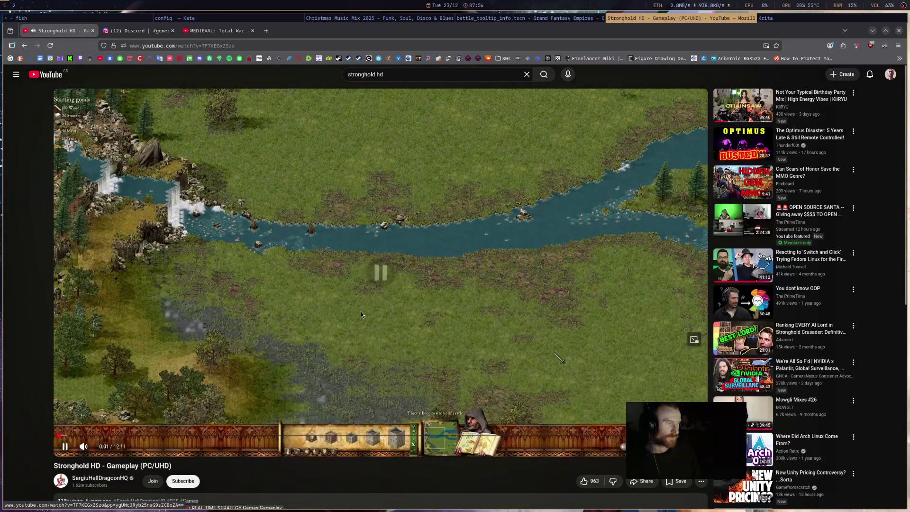
click(120, 434)
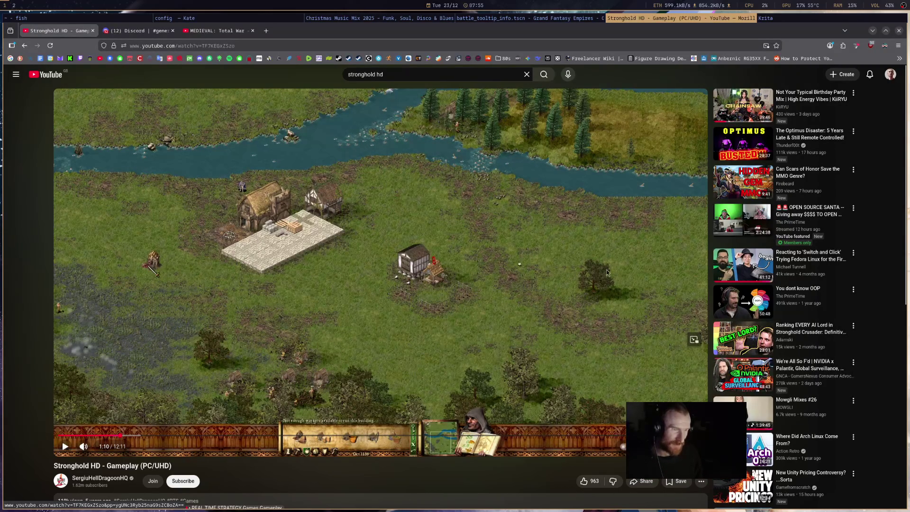
click(602, 229)
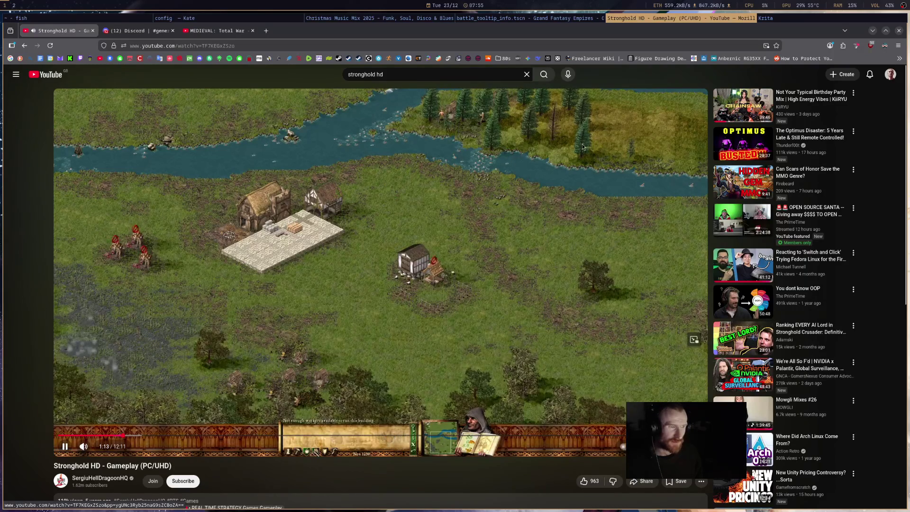
click(593, 143)
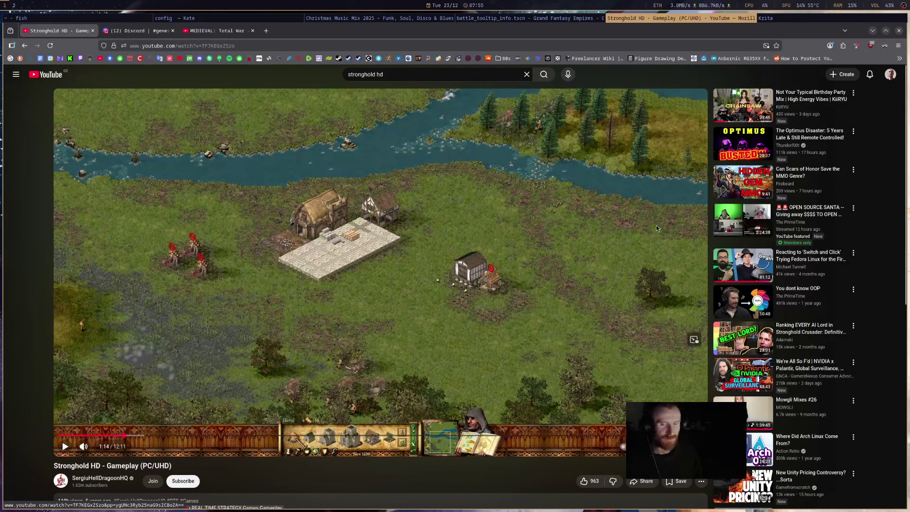
click(612, 231)
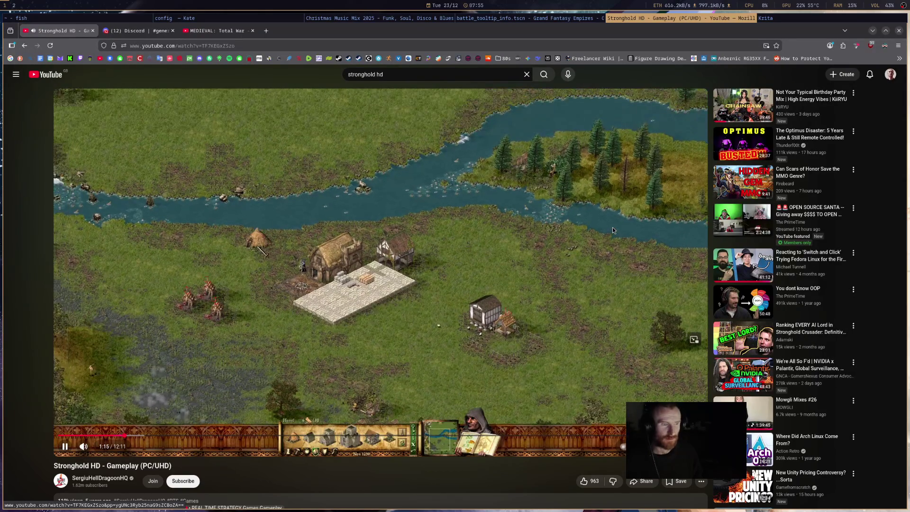
click(613, 204)
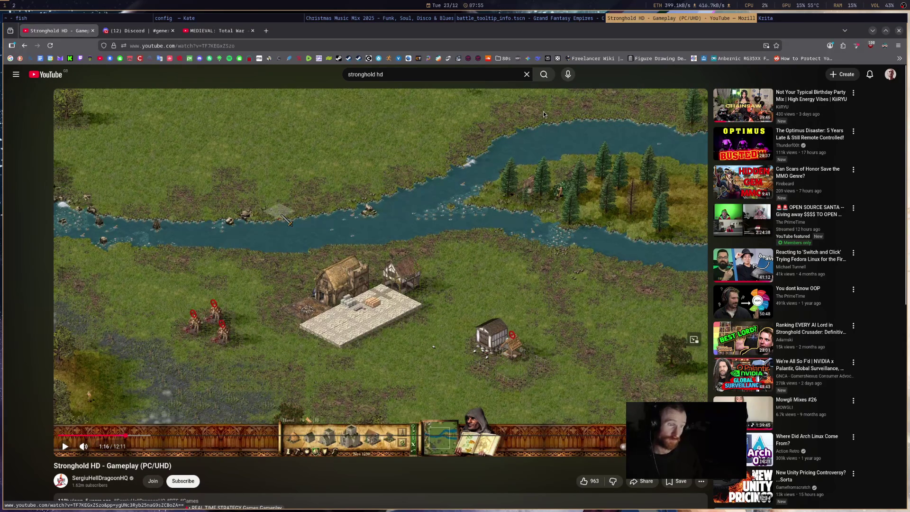
click(562, 21)
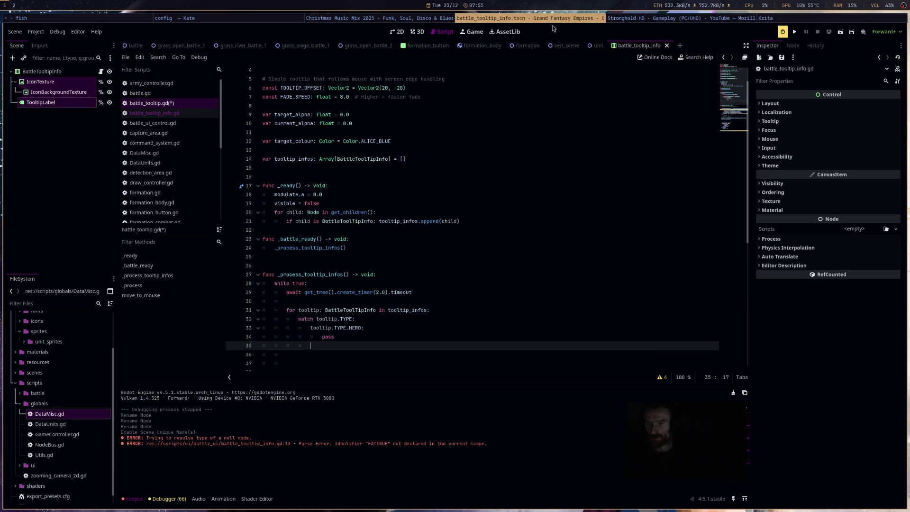
Glance at the other windows, come back to Godot, and switch to the unit scene.
click(655, 20)
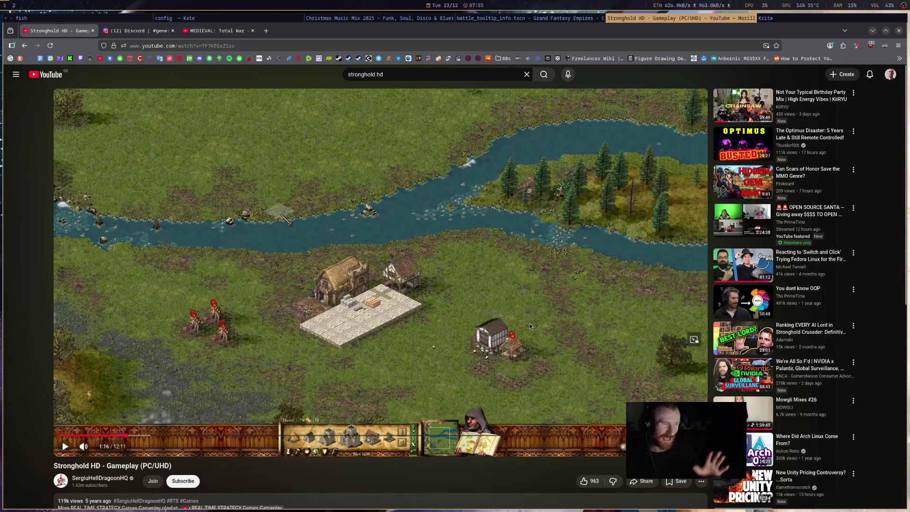
click(576, 19)
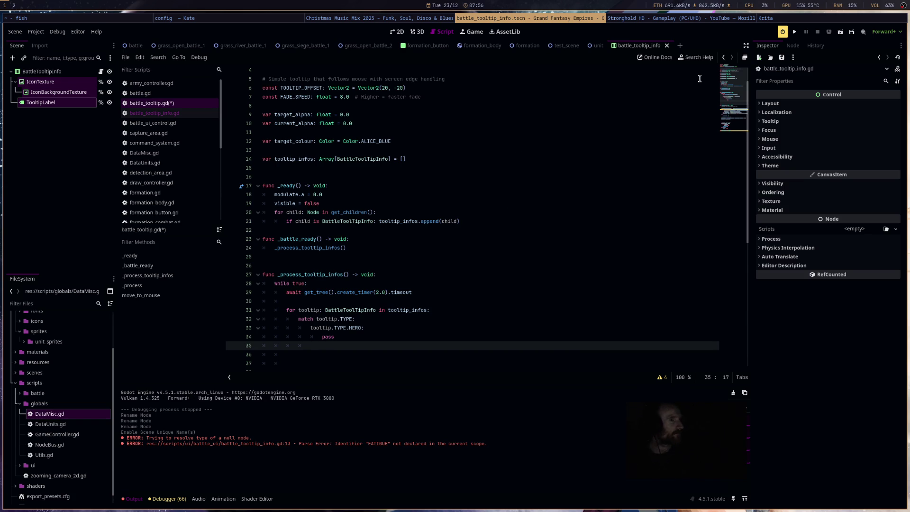
click(675, 19)
click(565, 19)
click(373, 19)
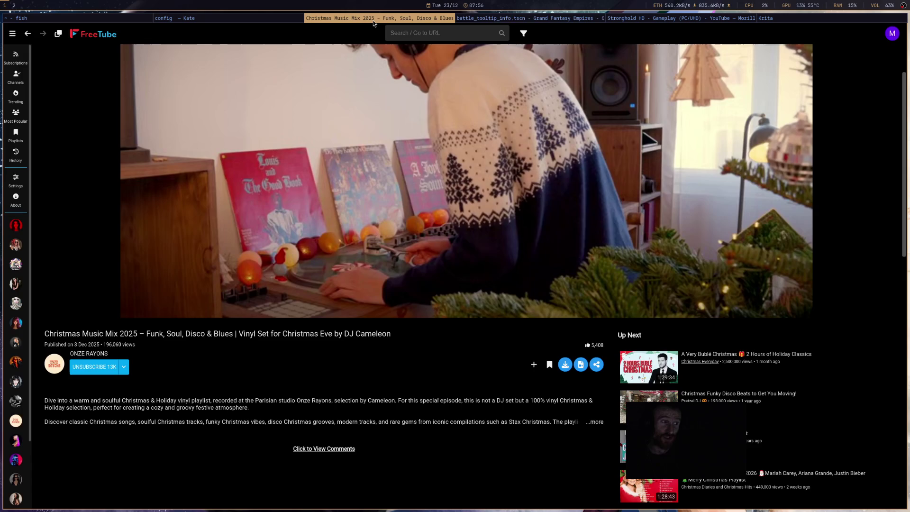
click(533, 18)
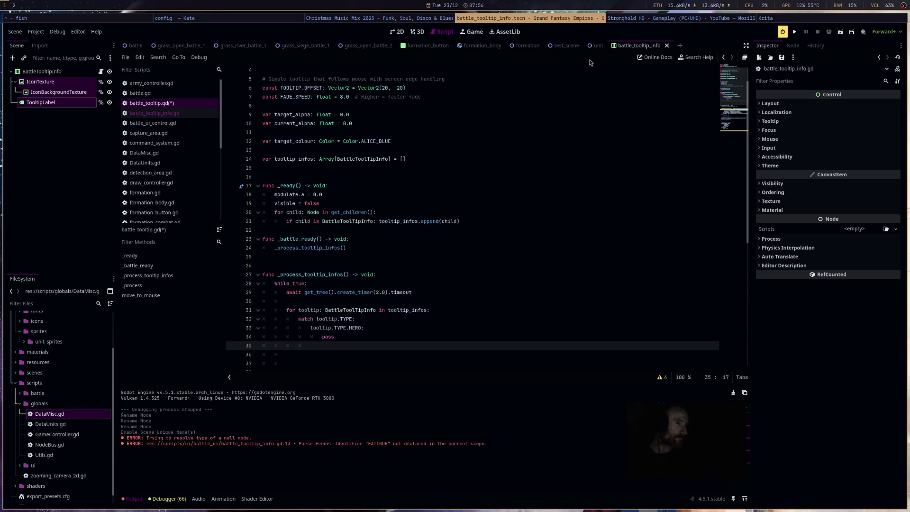
click(597, 45)
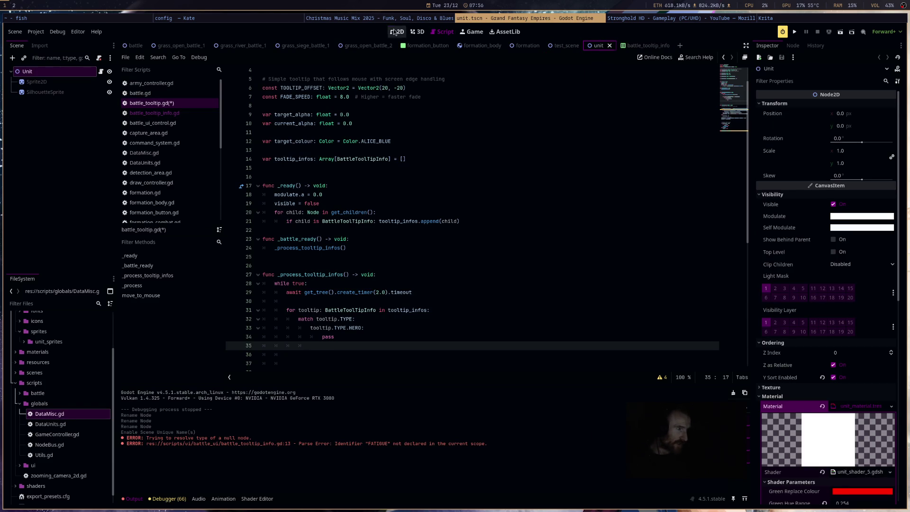
Show the unit sprite in the 2D viewport, zooming in and out on it.
click(394, 32)
scroll(498, 204, up, 4)
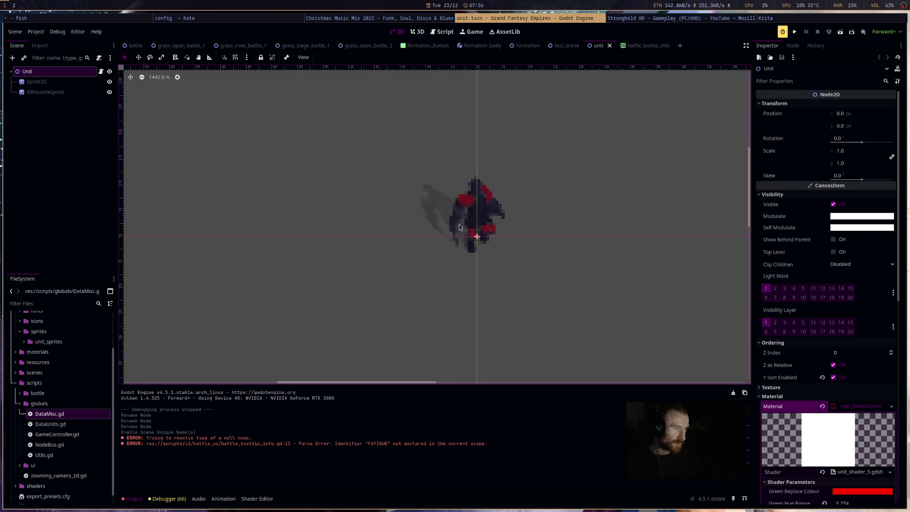
scroll(565, 258, down, 3)
scroll(588, 265, up, 3)
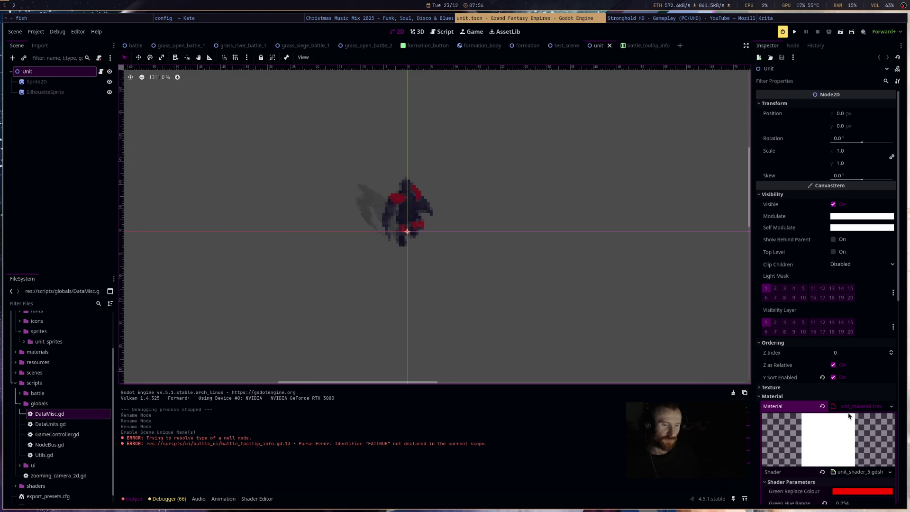
scroll(847, 396, down, 3)
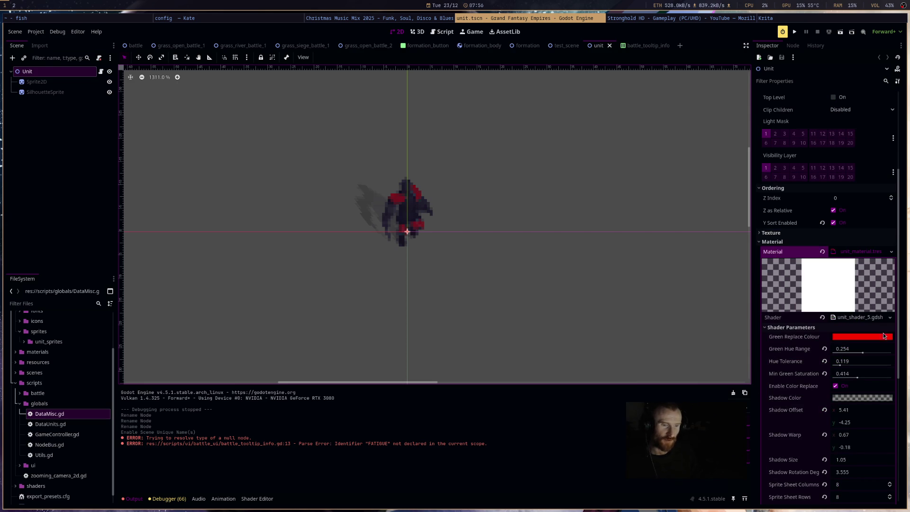
Open unit_shader_5.gdshader in an enlarged shader editor, select all its code, then open the file manager.
click(866, 320)
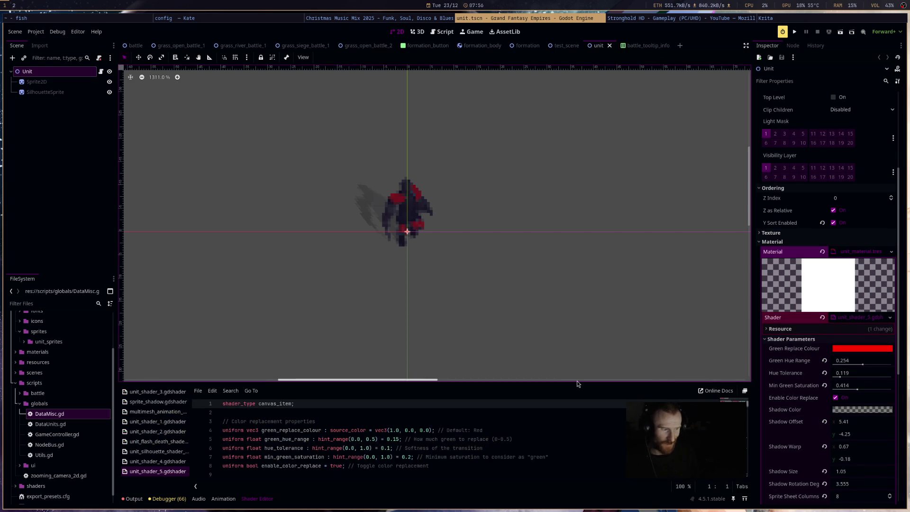
mouse_move(577, 382)
mouse_down()
mouse_move(602, 281)
mouse_move(602, 318)
mouse_up()
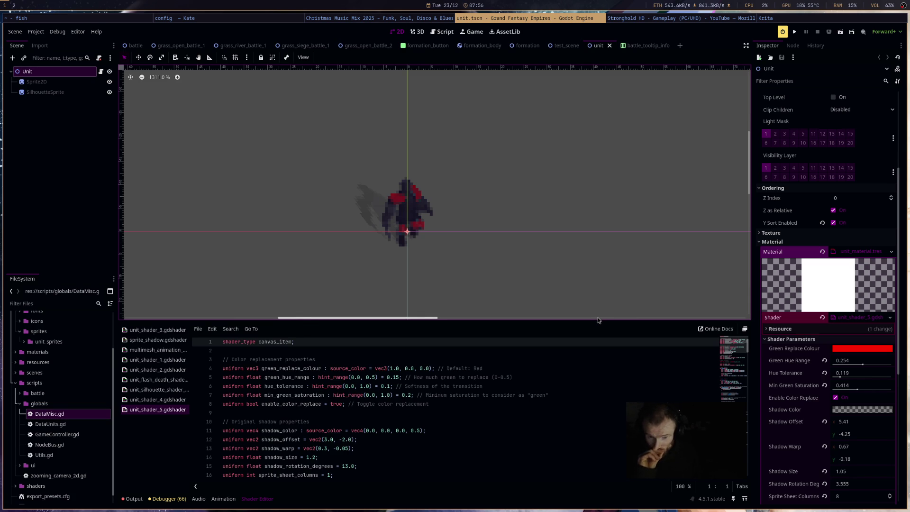
click(528, 453)
key(ctrl+a)
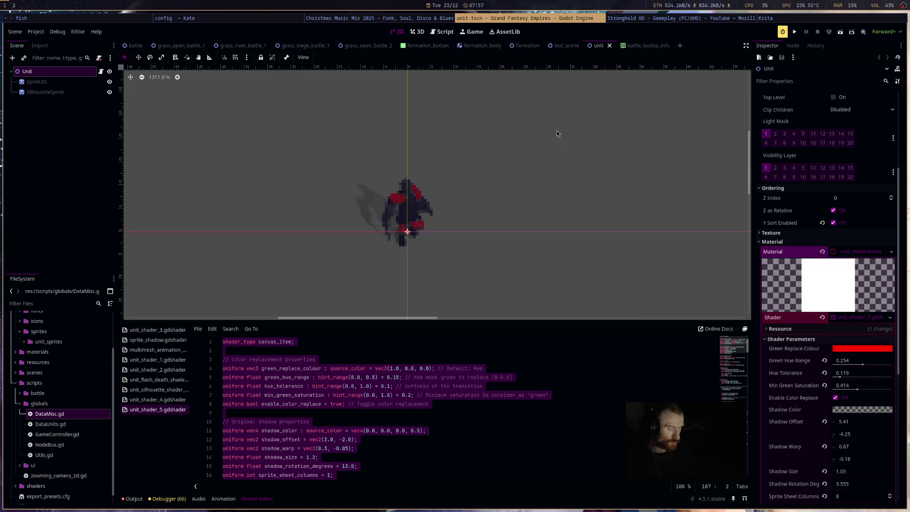
key(super+e)
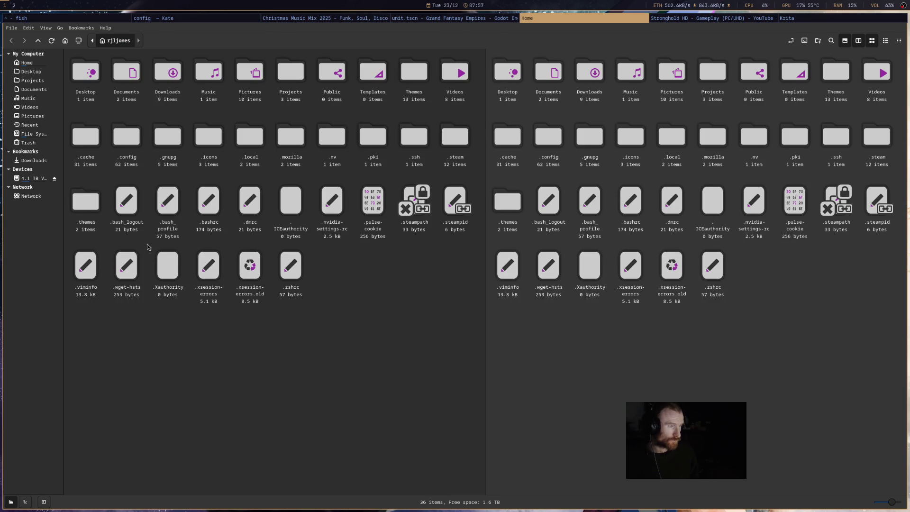
click(33, 80)
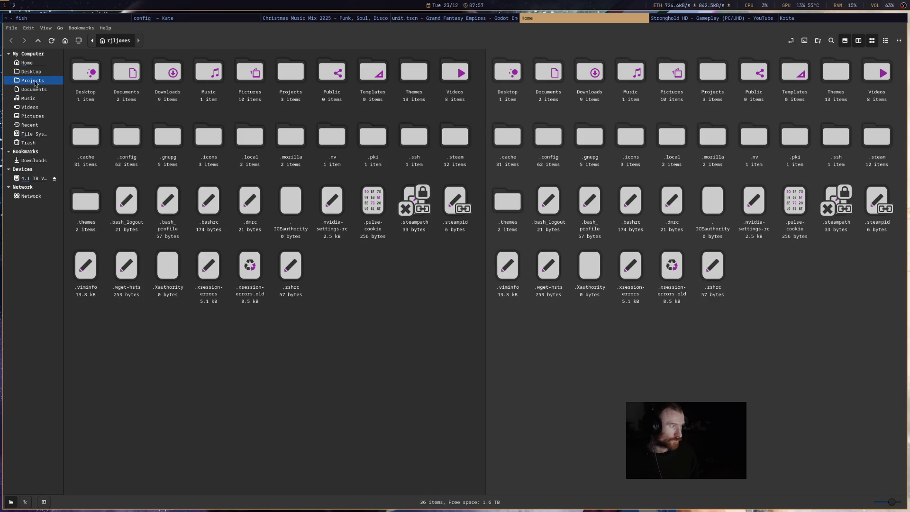
double_click(85, 86)
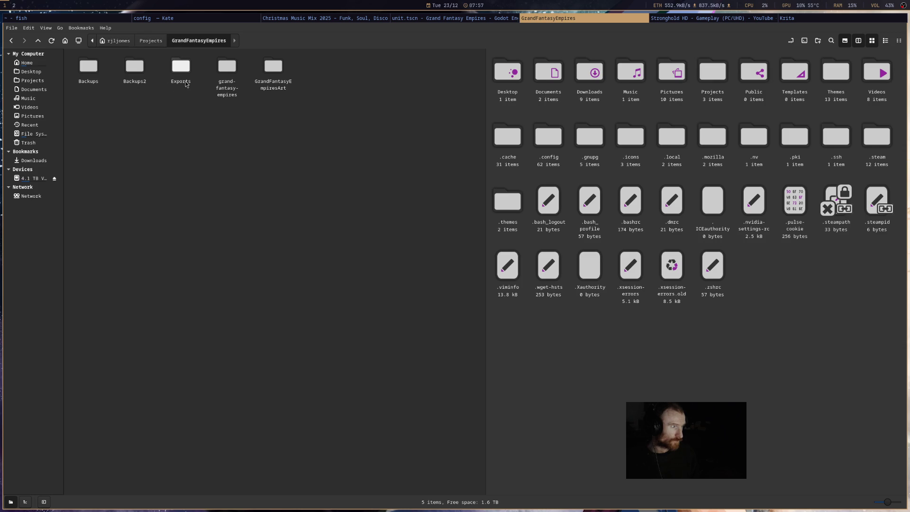
double_click(223, 85)
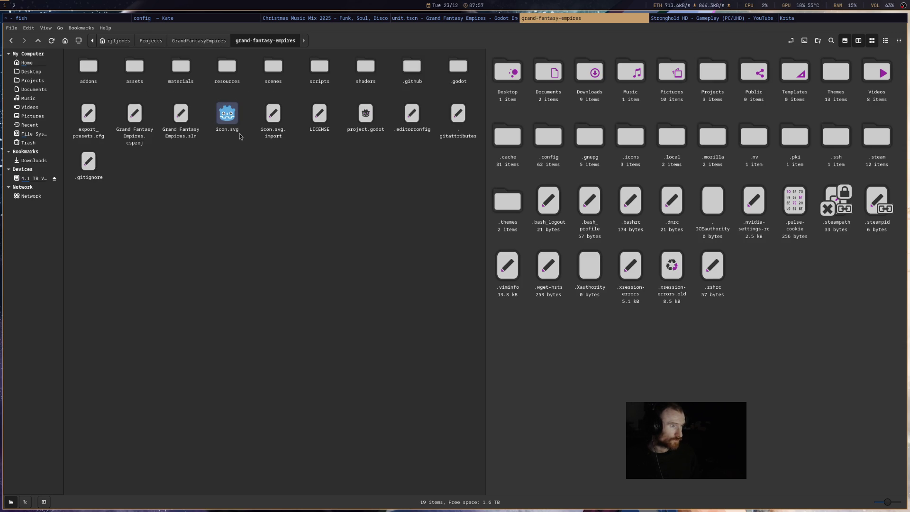
double_click(366, 68)
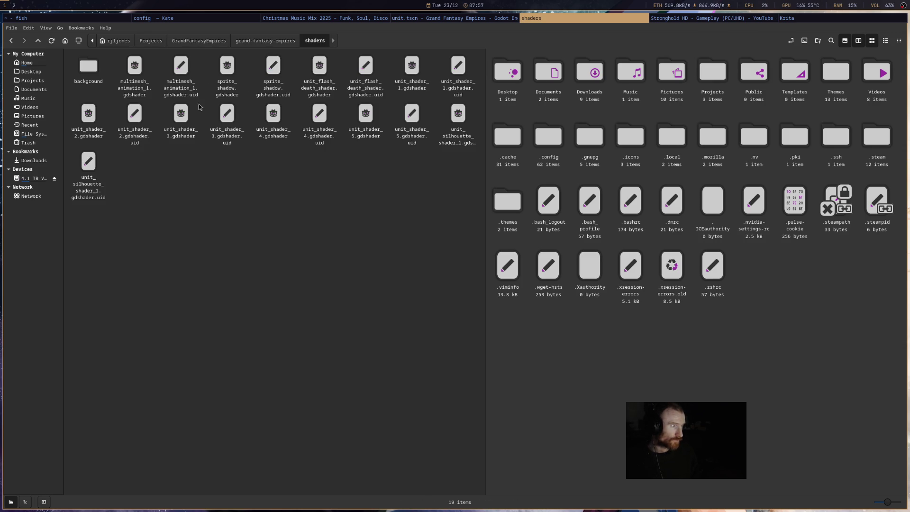
click(424, 137)
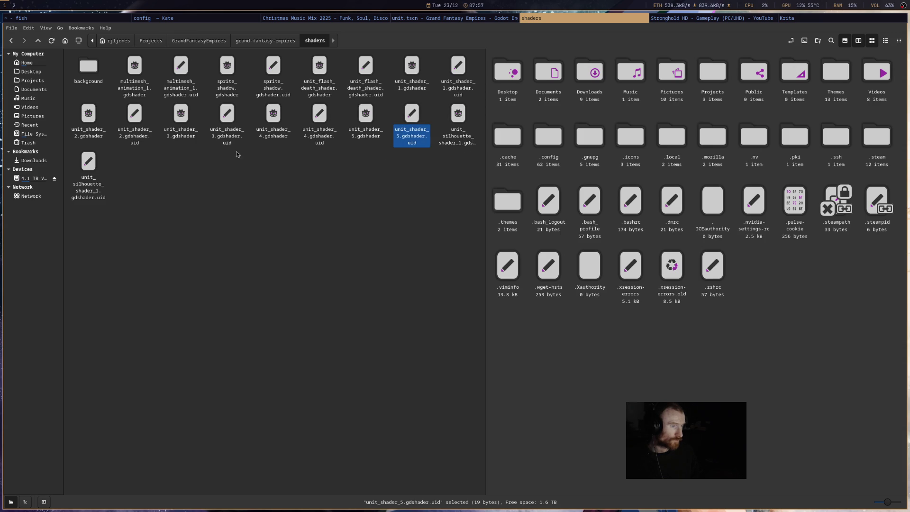
click(365, 116)
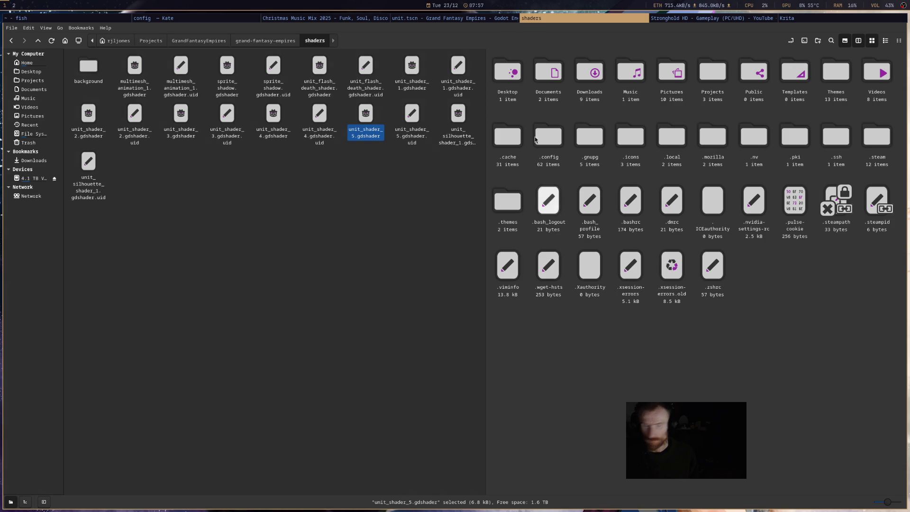
drag(365, 116, 635, 256)
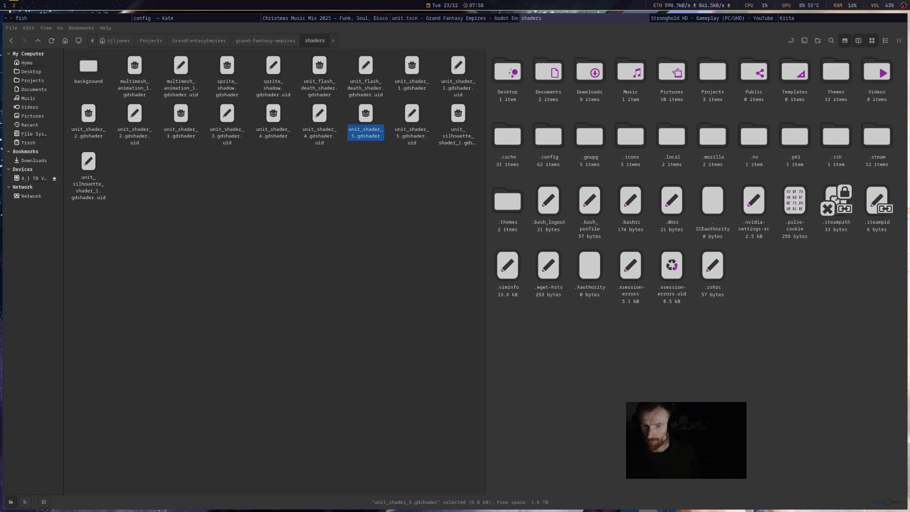
click(489, 19)
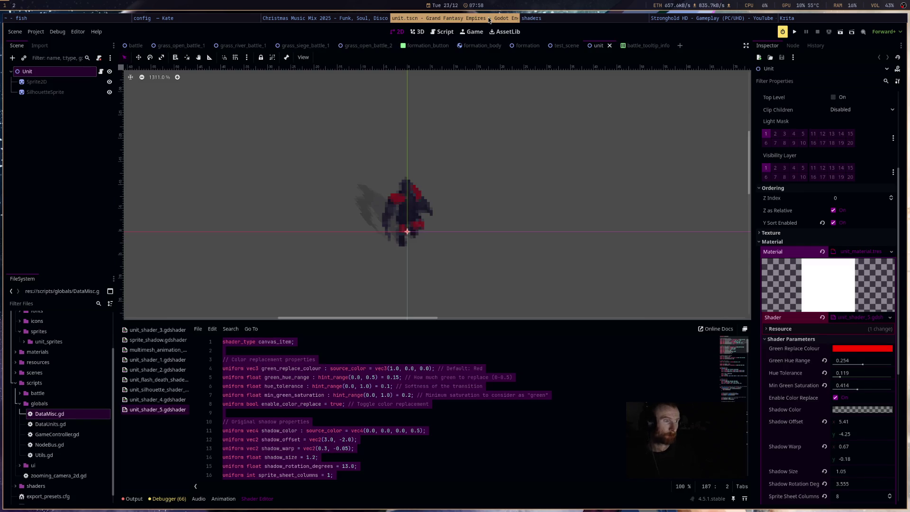
Back in Godot, browse the formation_body, formation and battle_tooltip_info scenes, then open battle_tooltip.gd.
click(726, 19)
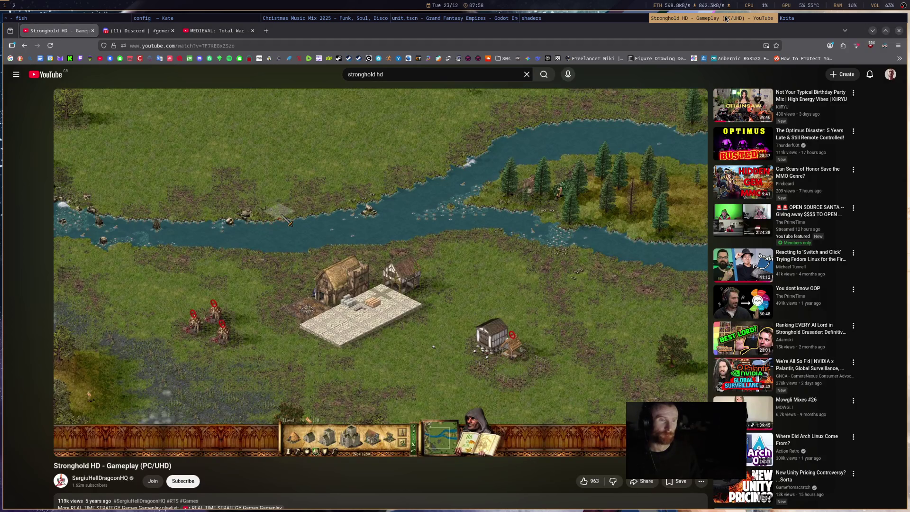
click(419, 18)
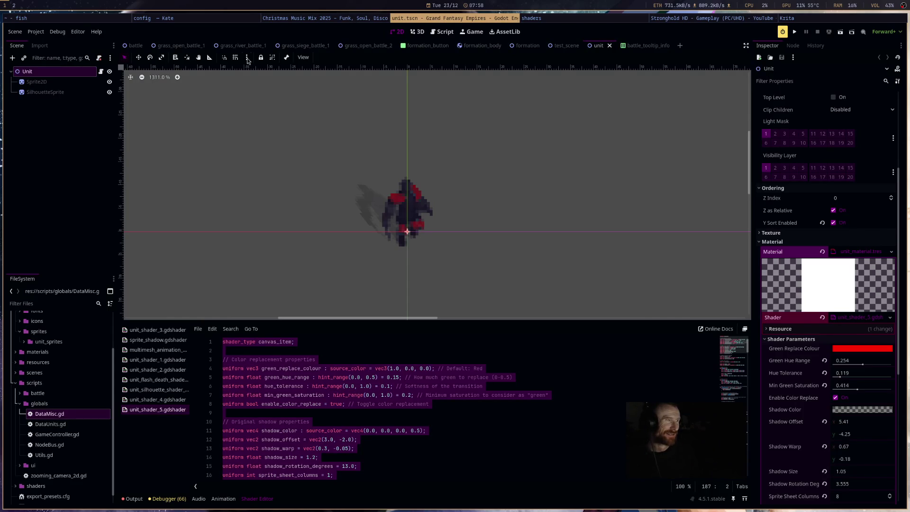
click(491, 46)
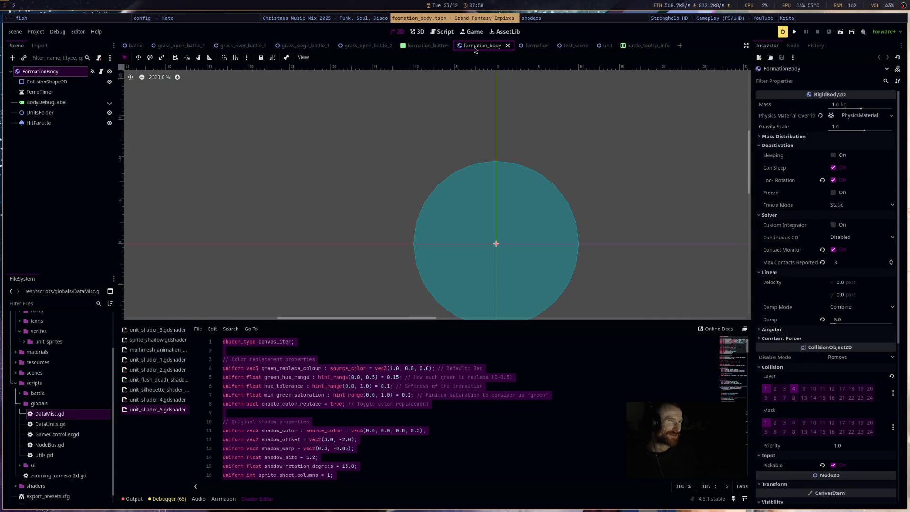
click(541, 47)
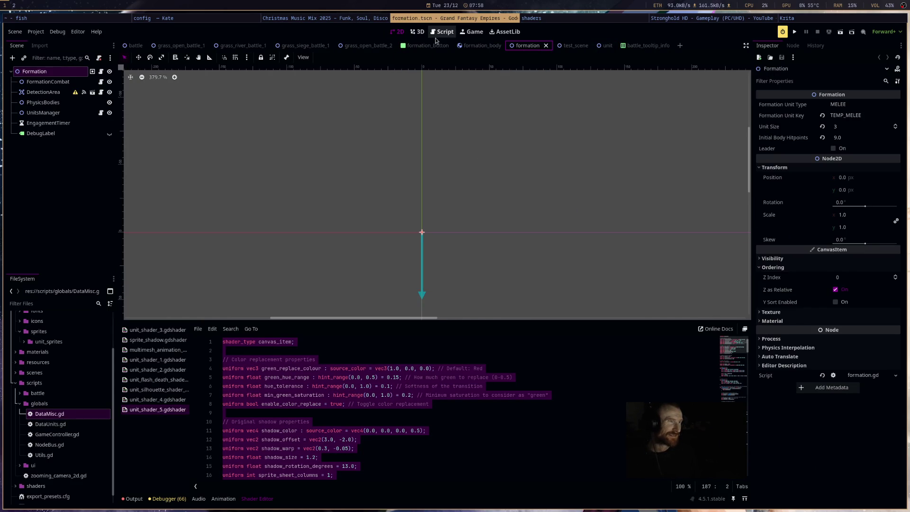
click(649, 46)
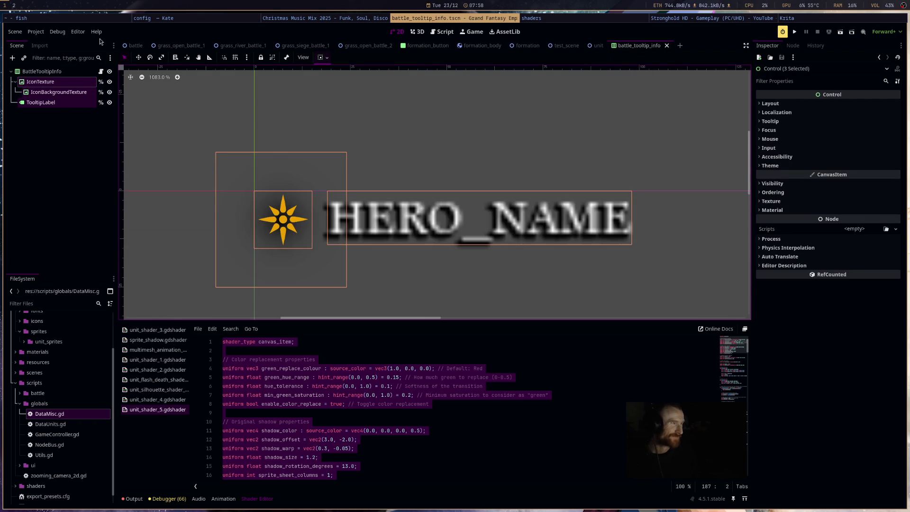
click(136, 46)
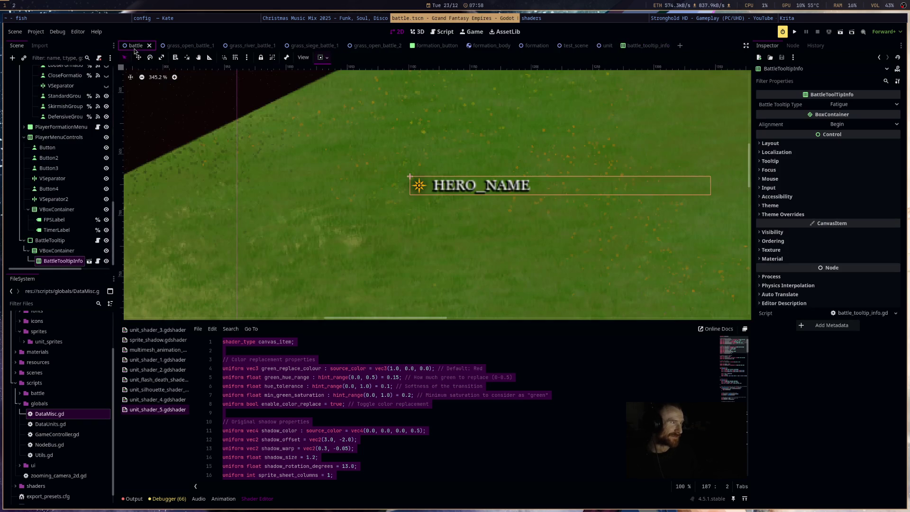
click(98, 261)
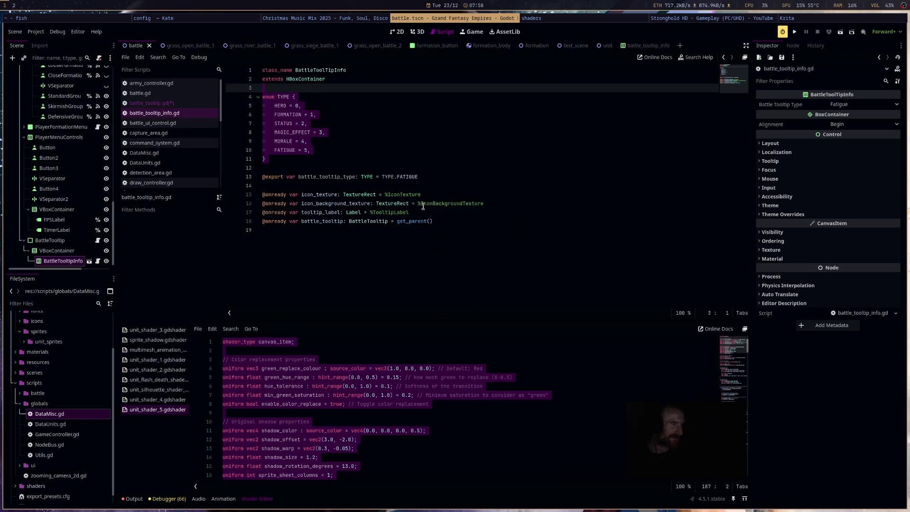
click(185, 104)
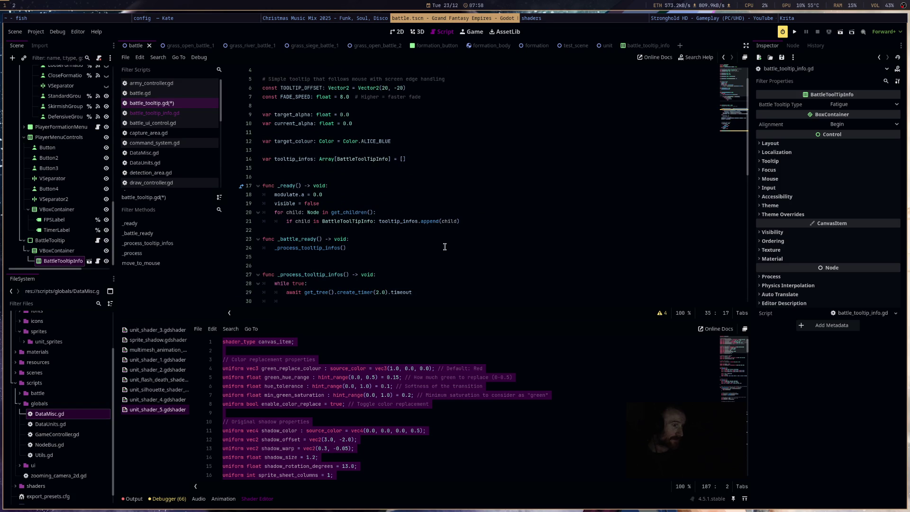
click(444, 265)
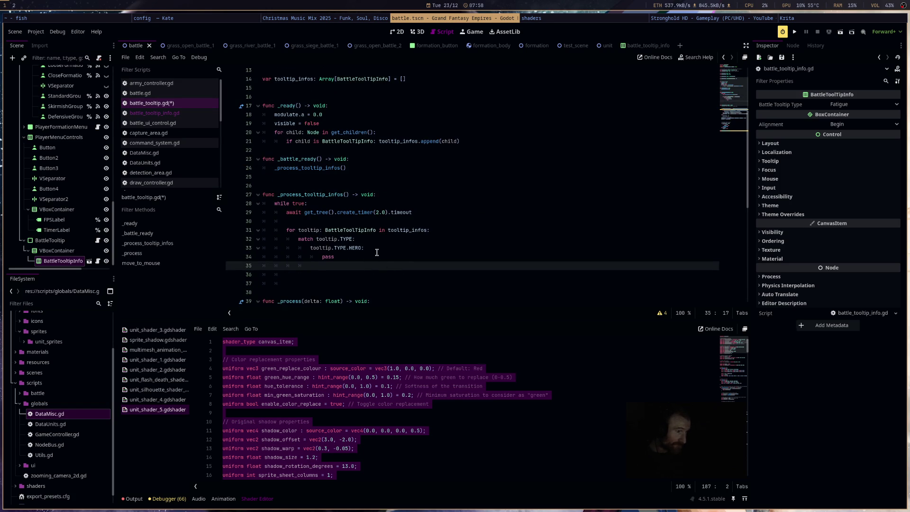
Duplicate the HERO match case until there are six identical HERO cases.
key(shift+Up)
shift+click(263, 247)
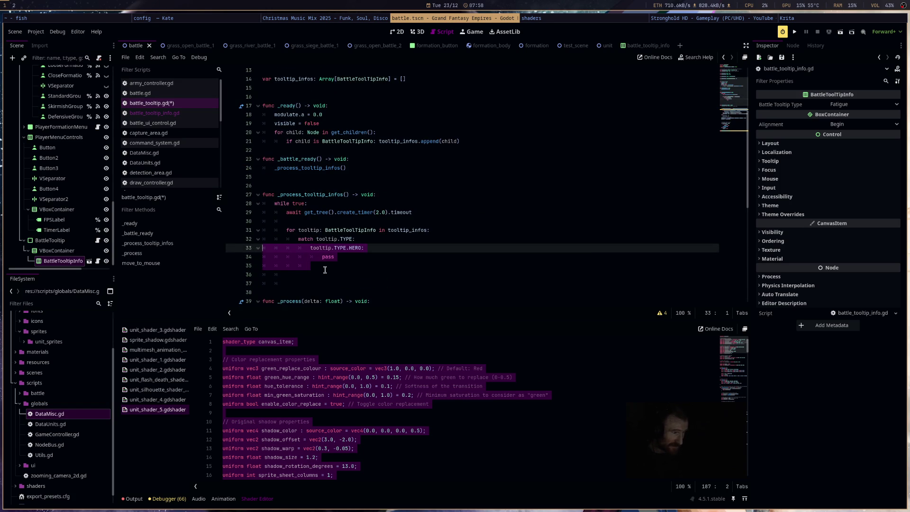
key(ctrl+shift+d)
click(367, 286)
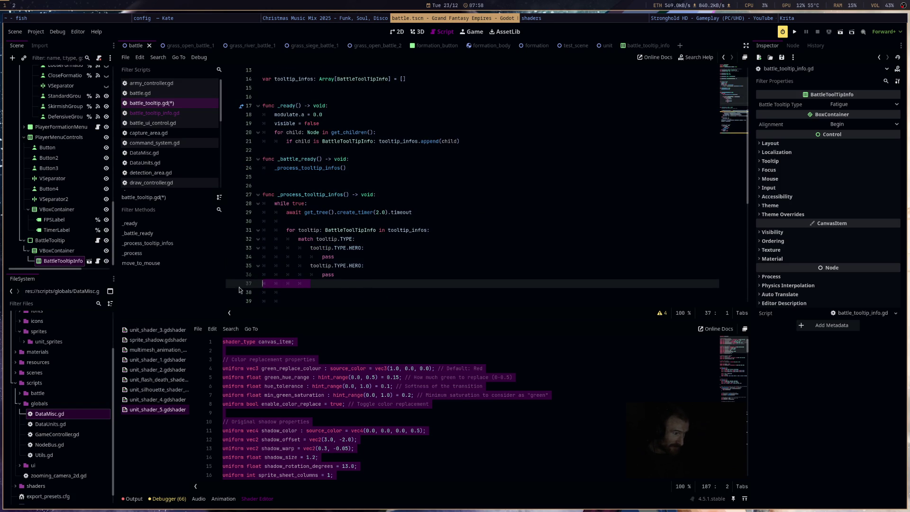
key(ctrl+shift+d)
scroll(329, 260, down, 4)
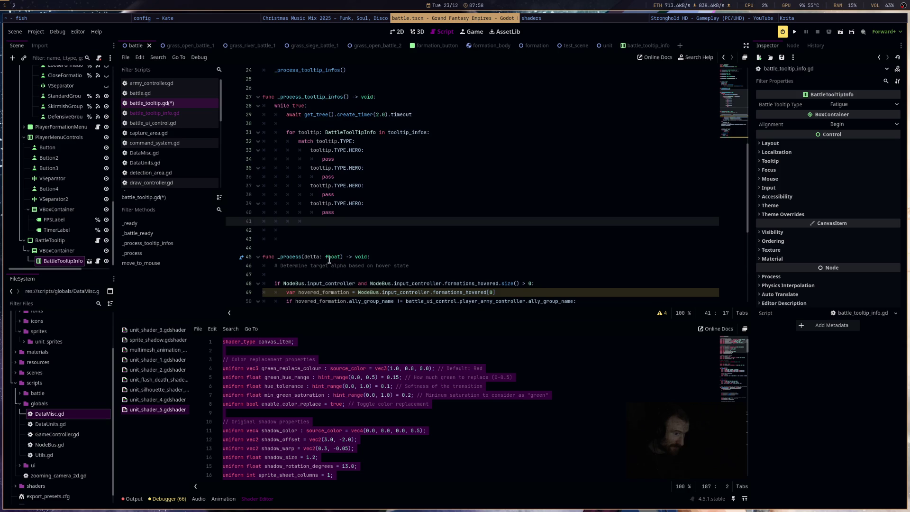
key(ctrl+v)
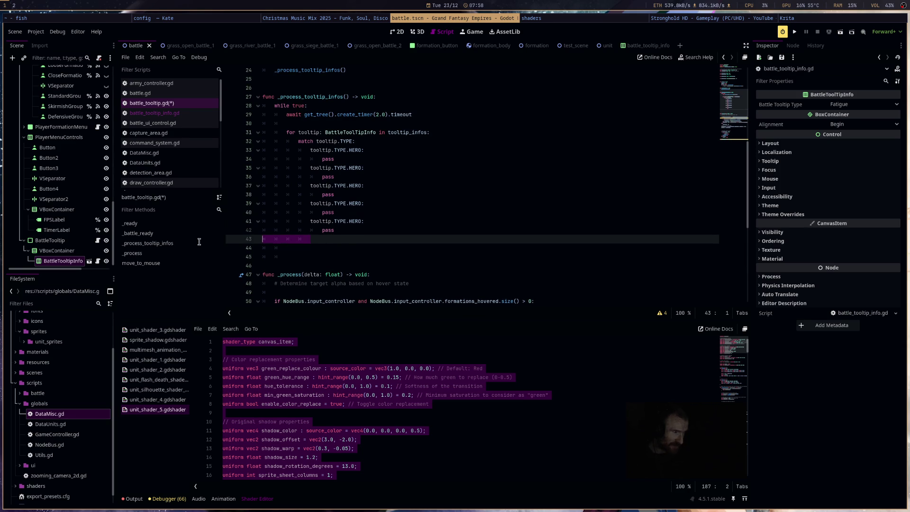
Rename the second and third cases to FORMATION and STATUS.
click(350, 151)
double_click(356, 168)
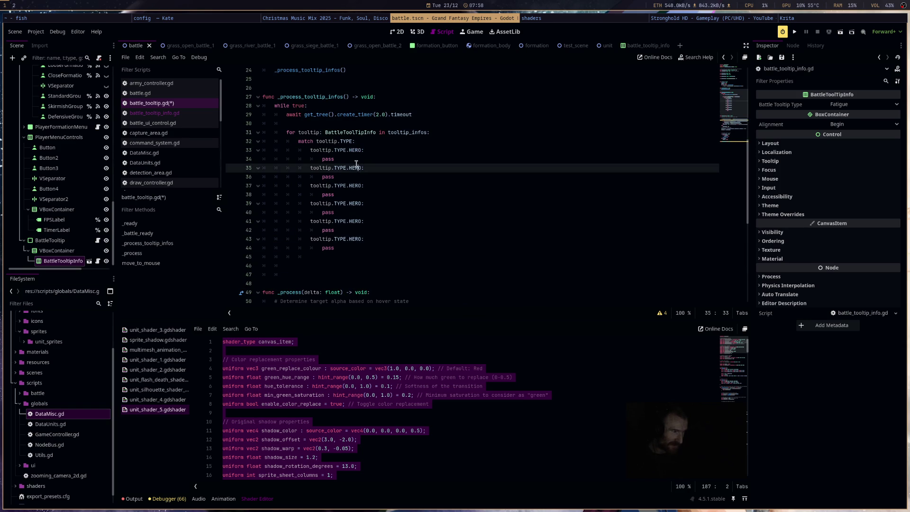
text(FI)
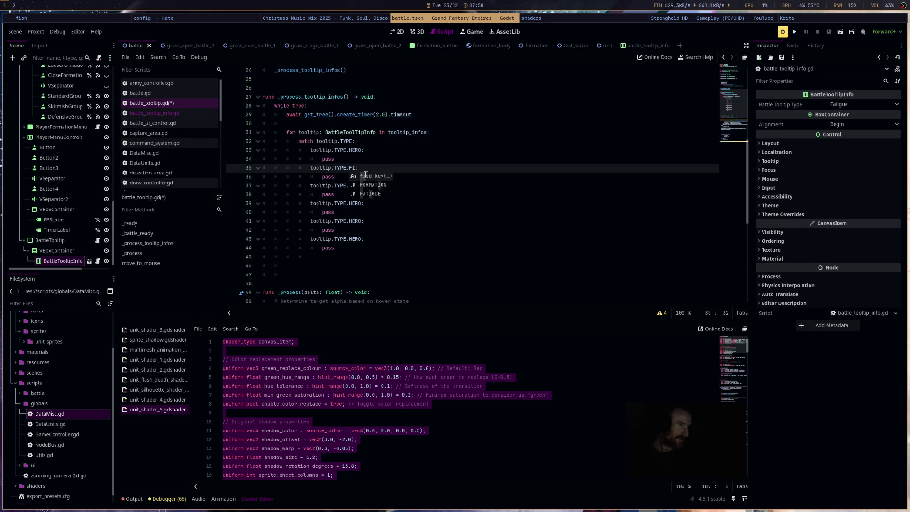
key(Down)
key(Return)
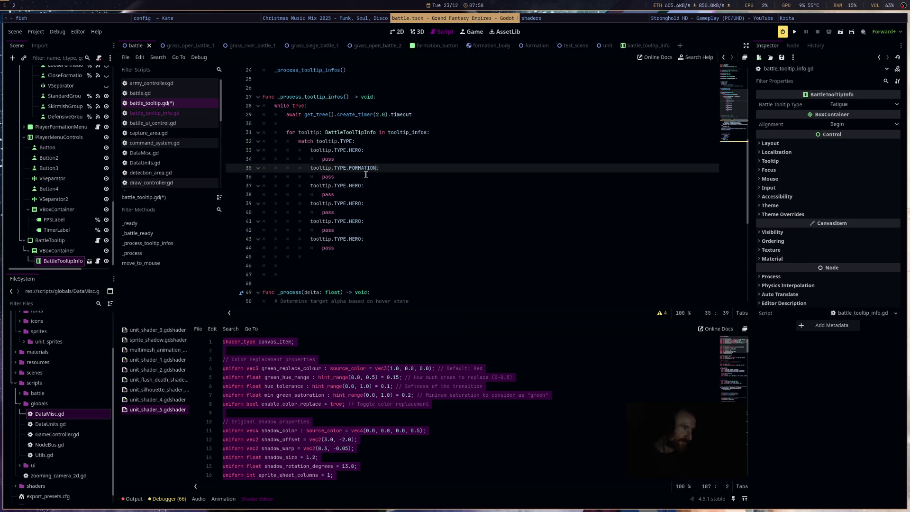
click(356, 185)
double_click(356, 185)
text(STA)
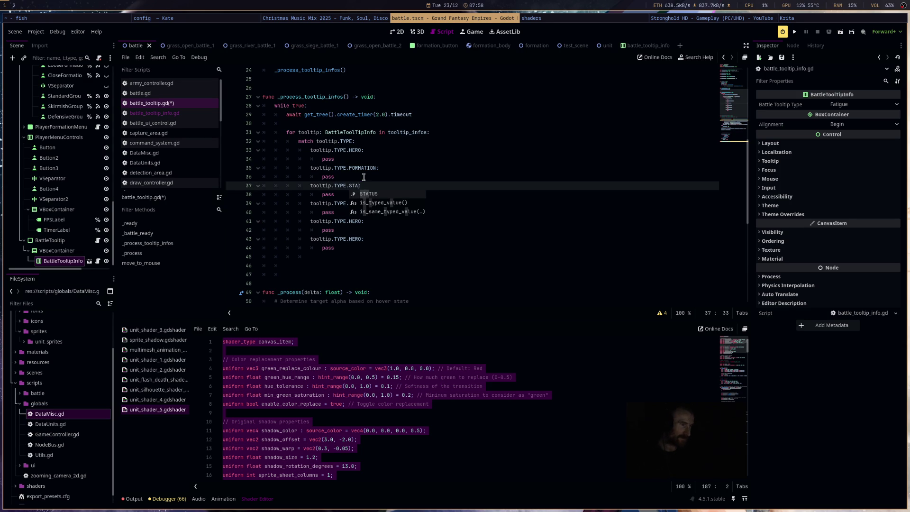
key(Return)
Rename the remaining cases to MAGIC_EFFECT, MORALE and FATIGUE, then save the script.
double_click(355, 203)
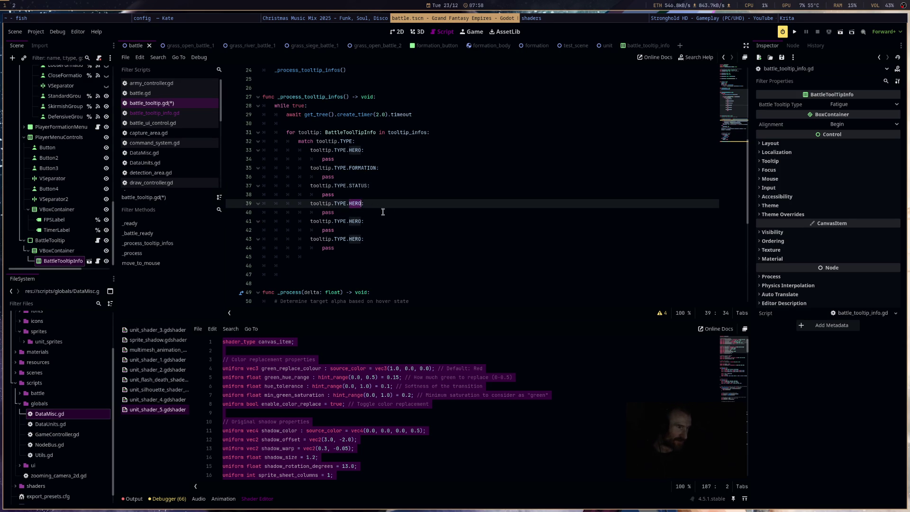
text(MAG)
key(Return)
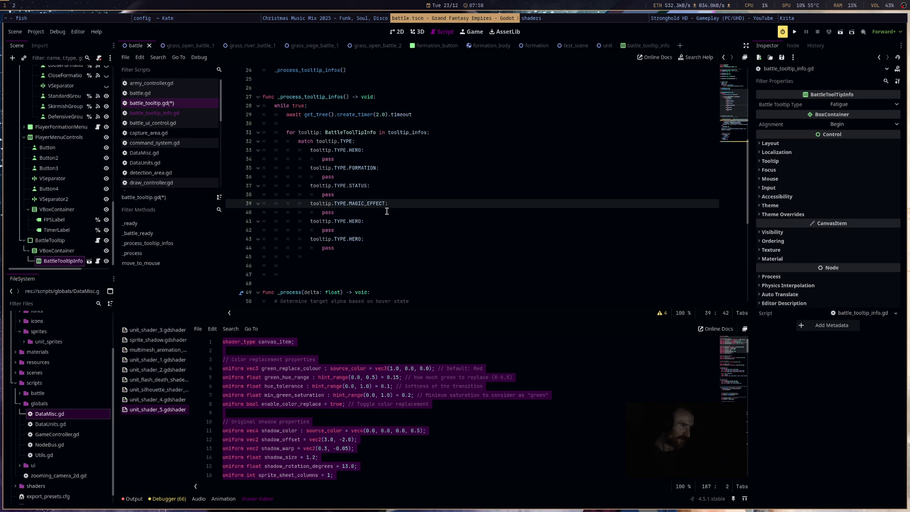
double_click(355, 221)
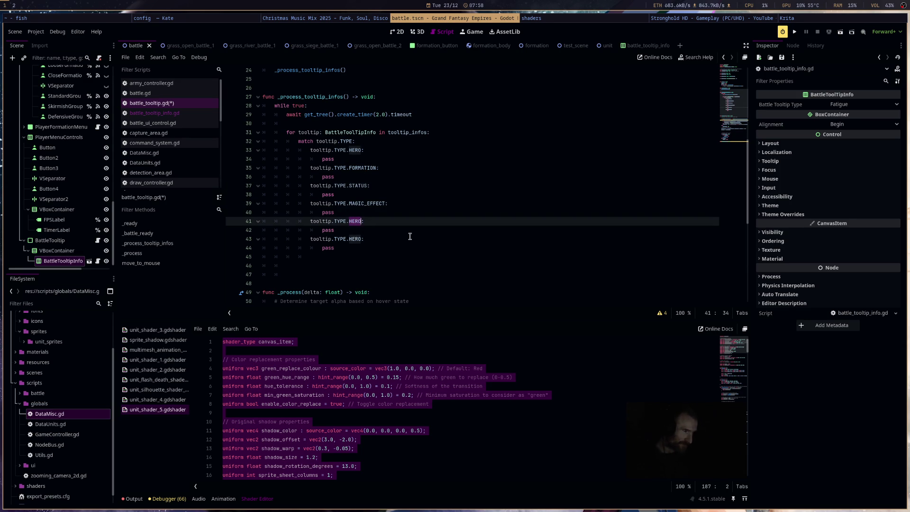
text(MO)
key(Return)
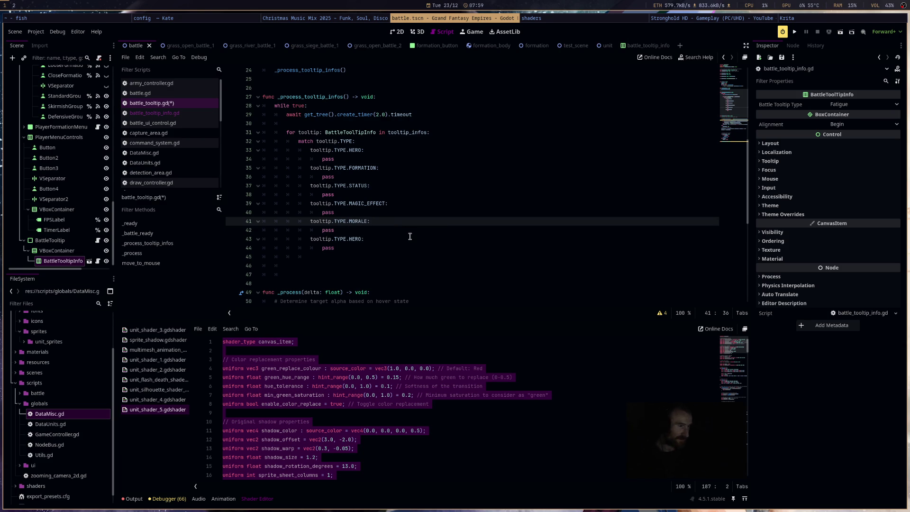
double_click(356, 239)
text(FA)
key(Return)
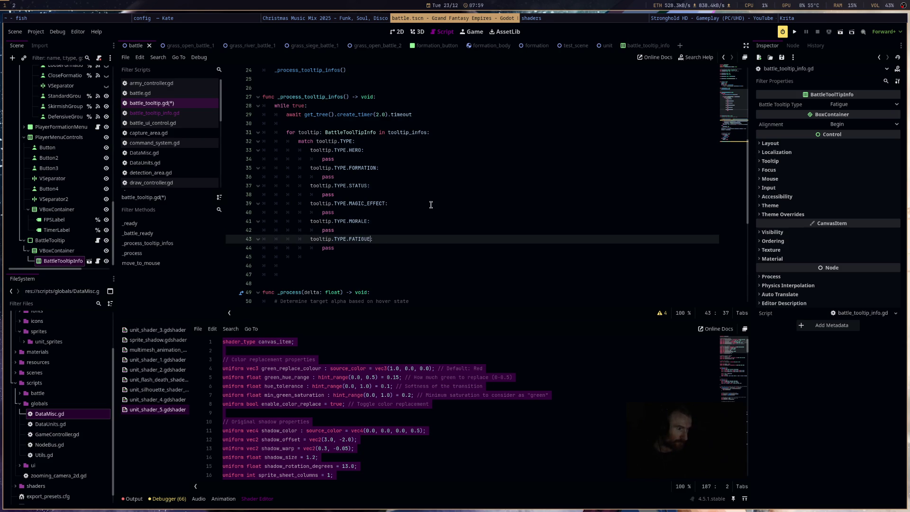
click(431, 205)
key(ctrl+s)
key(Up)
key(Up)
key(Up)
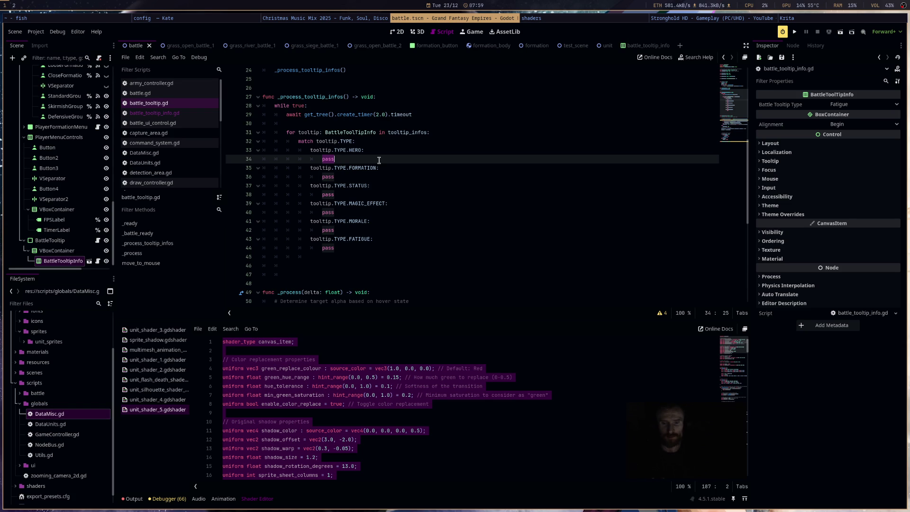
Remove the local 'var' keyword from the hovered_formation declaration on line 53.
scroll(380, 160, up, 4)
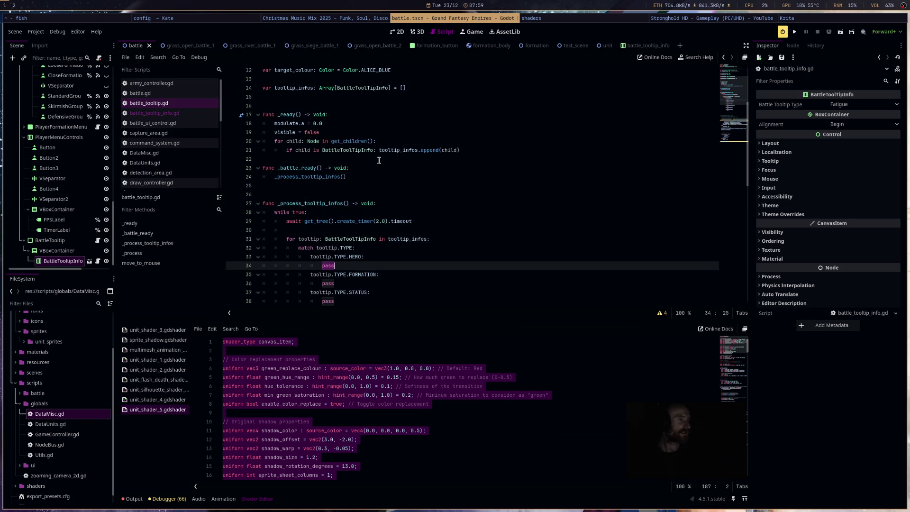
scroll(427, 163, down, 8)
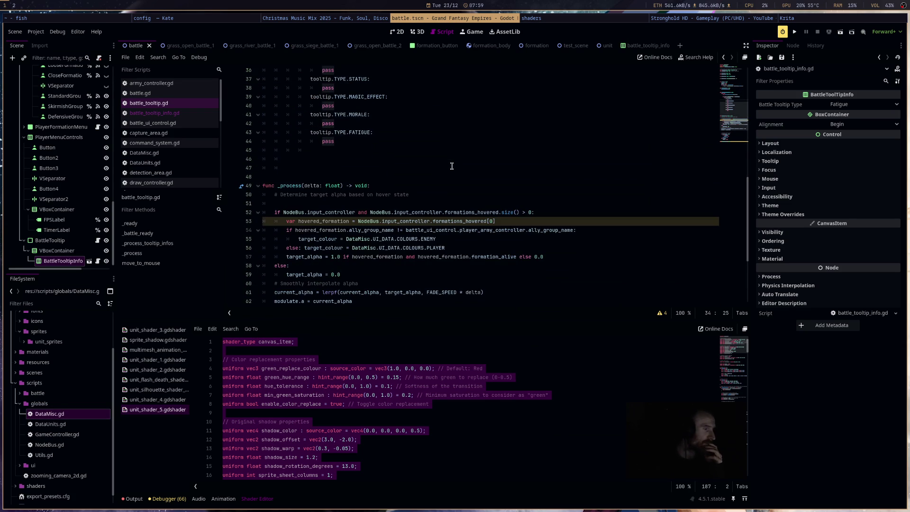
click(338, 221)
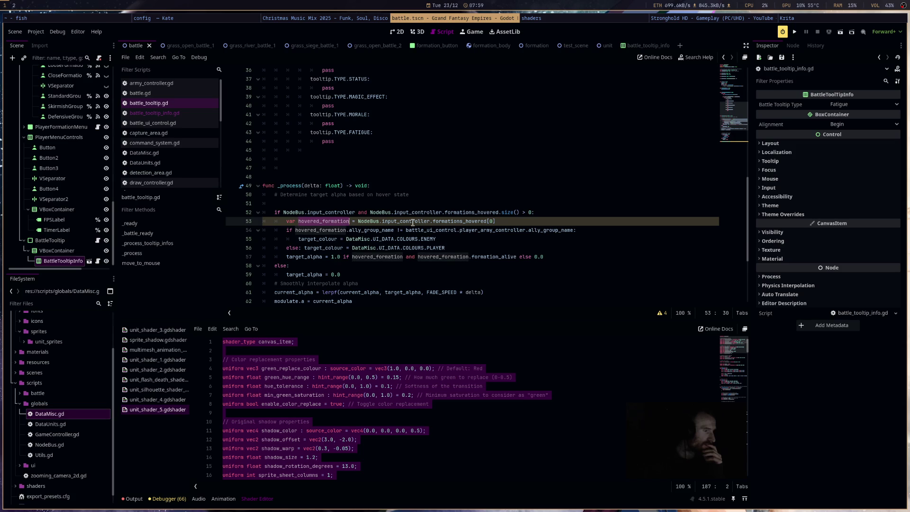
click(298, 222)
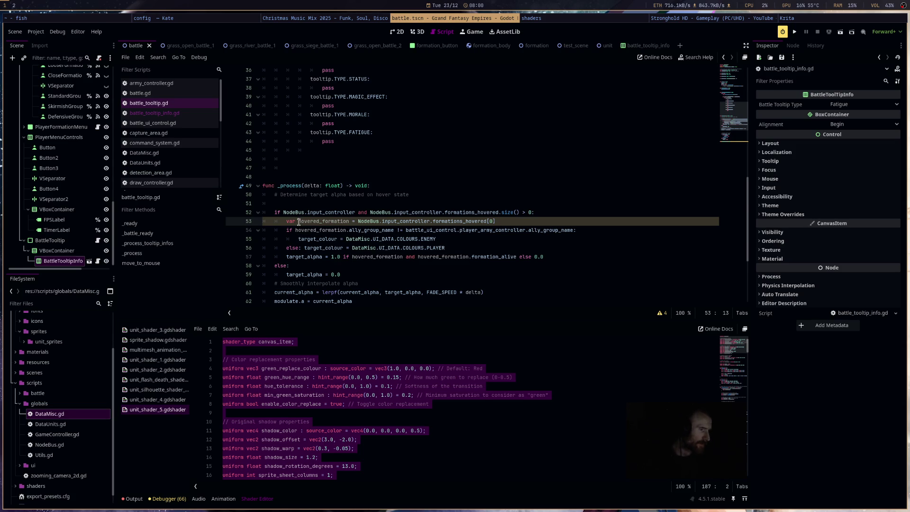
scroll(303, 223, down, 4)
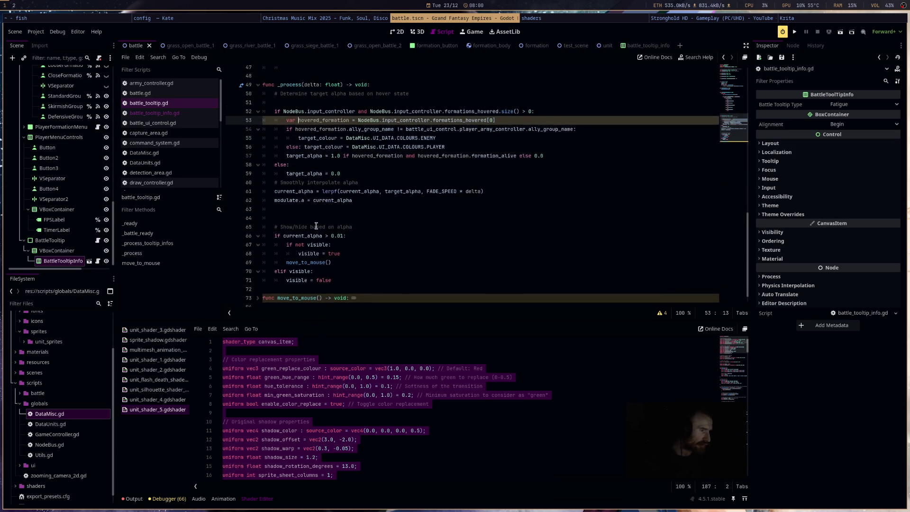
scroll(316, 227, up, 5)
key(BackSpace)
key(BackSpace)
key(BackSpace)
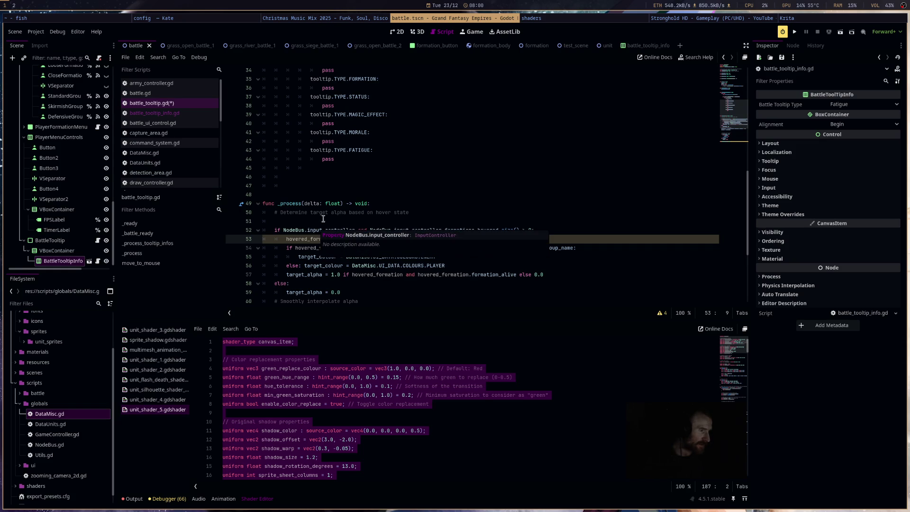
Add 'var hovered_formation: Formation = null' on a new line 16 near the top.
scroll(320, 209, up, 11)
click(317, 196)
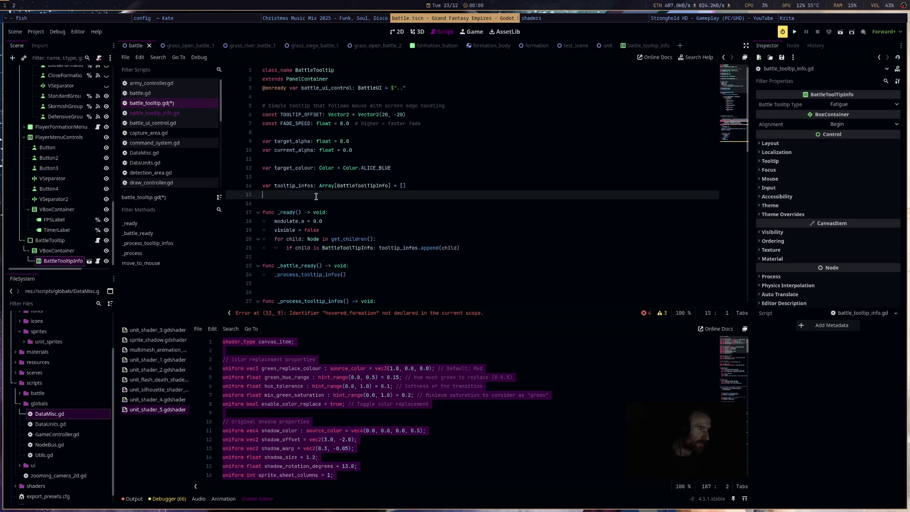
key(Return)
text(var hovered_formation: Formation = n)
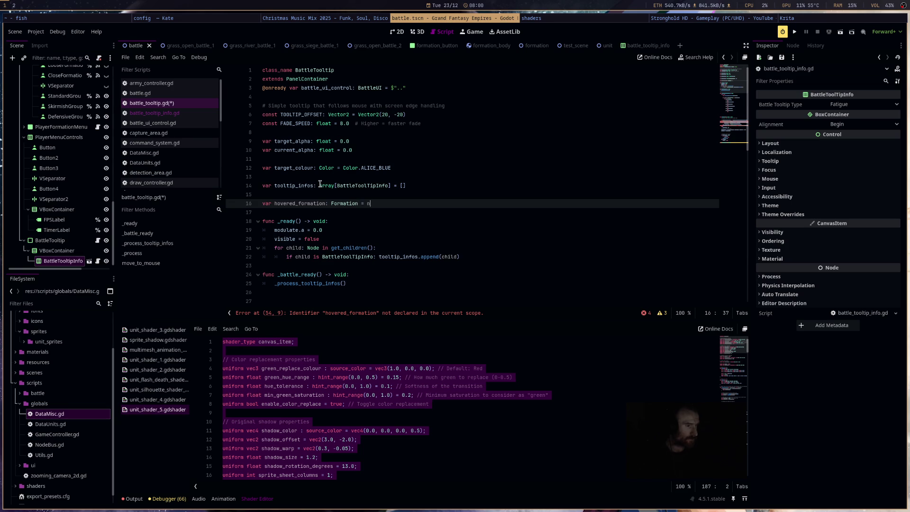
text(ull)
key(Up)
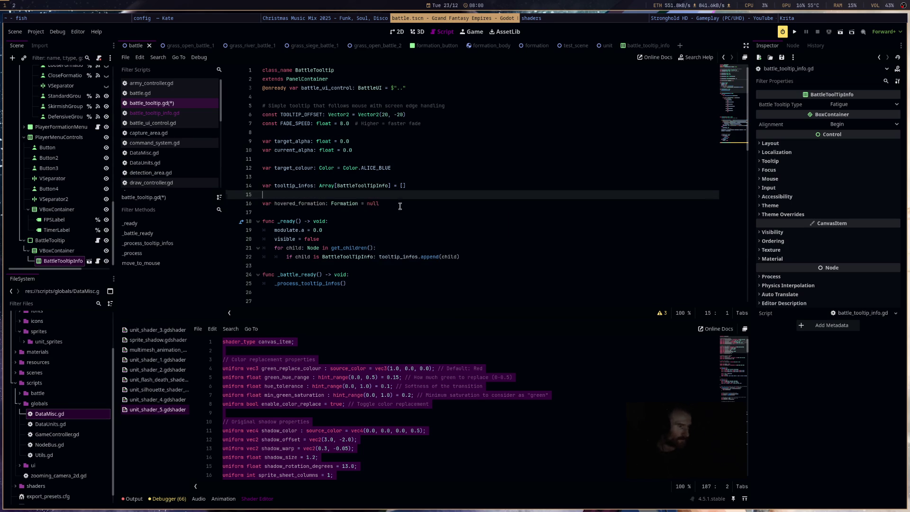
scroll(400, 207, down, 10)
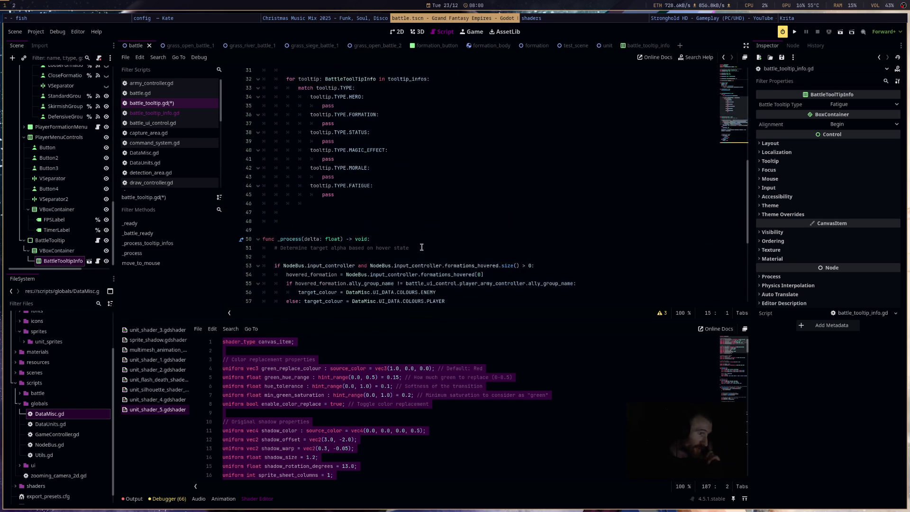
scroll(422, 248, down, 6)
Delete lines 24–25: func _battle_ready and its _process_tooltip_infos() call.
scroll(424, 251, up, 11)
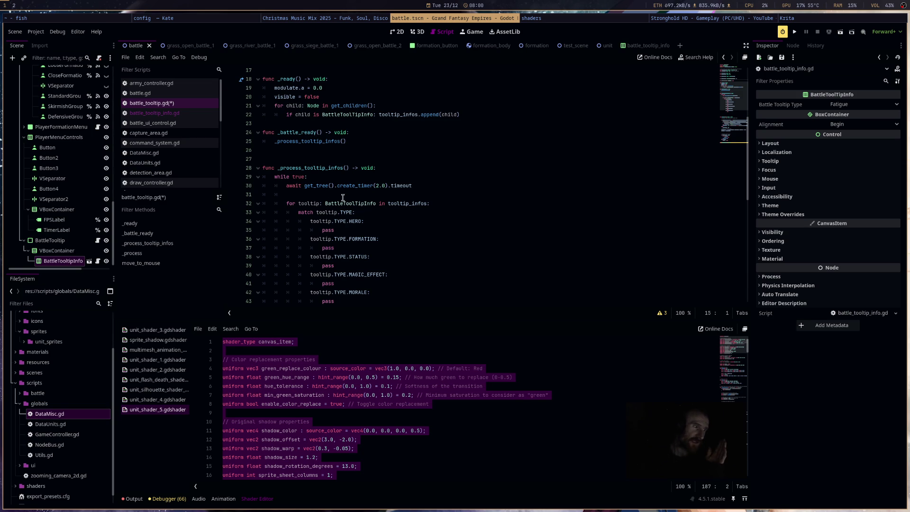
mouse_move(371, 188)
mouse_down()
mouse_move(488, 287)
mouse_move(471, 158)
mouse_move(470, 183)
mouse_up()
click(488, 288)
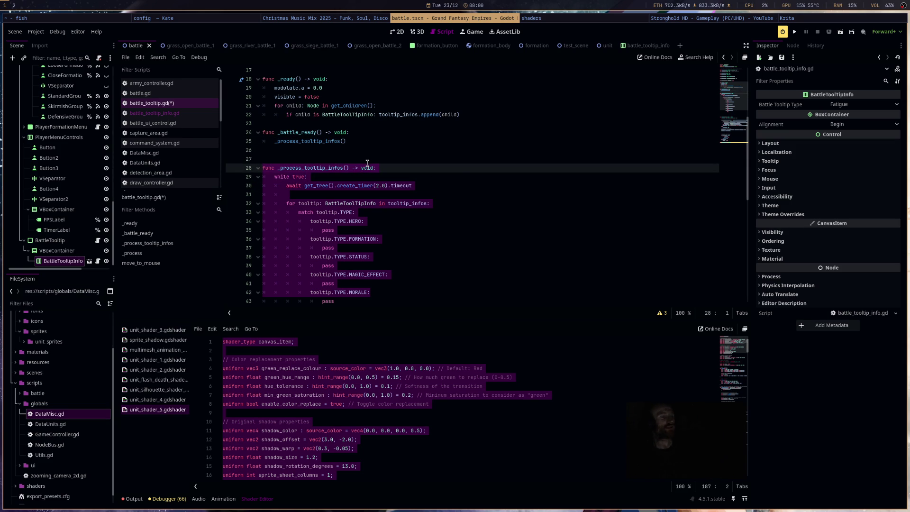
click(346, 169)
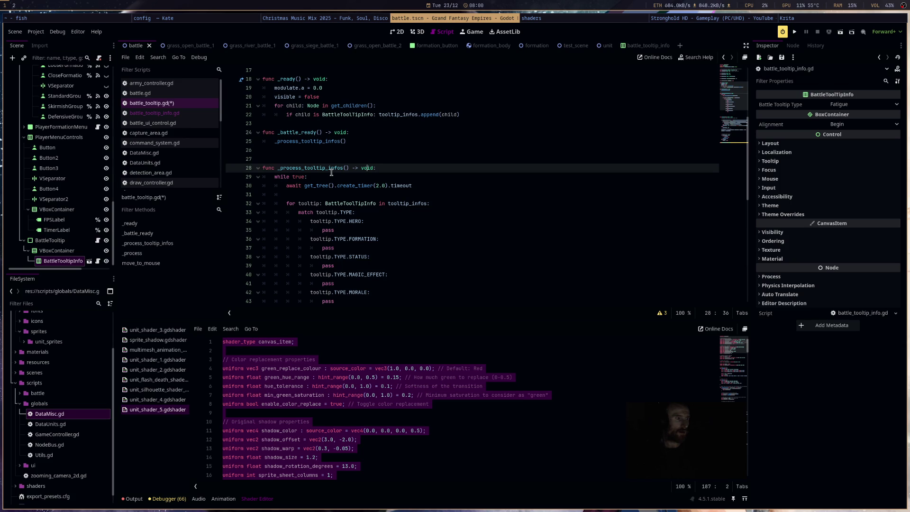
click(284, 150)
mouse_move(346, 141)
mouse_down()
mouse_move(274, 141)
mouse_move(263, 132)
mouse_up()
key(BackSpace)
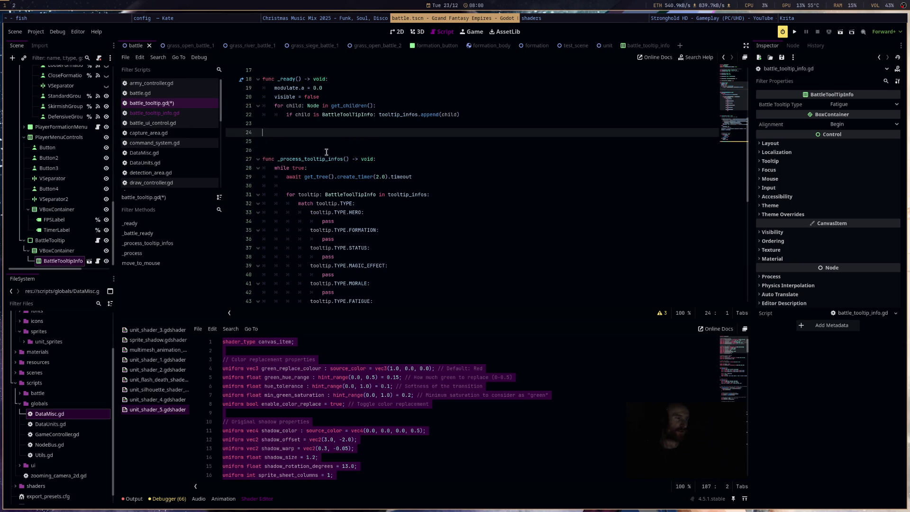
Rename the _process_tooltip_infos function to update_battle_tooltip.
click(330, 159)
double_click(331, 160)
text(update_)
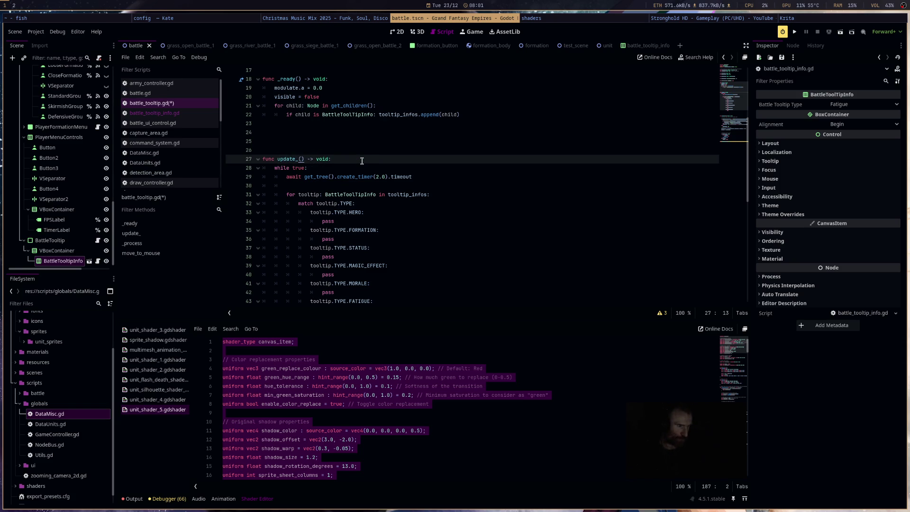
text(battle_too)
text(ltip)
Delete the while-true loop and 2.0-second await, and unindent the remaining function body.
drag(420, 185, 377, 159)
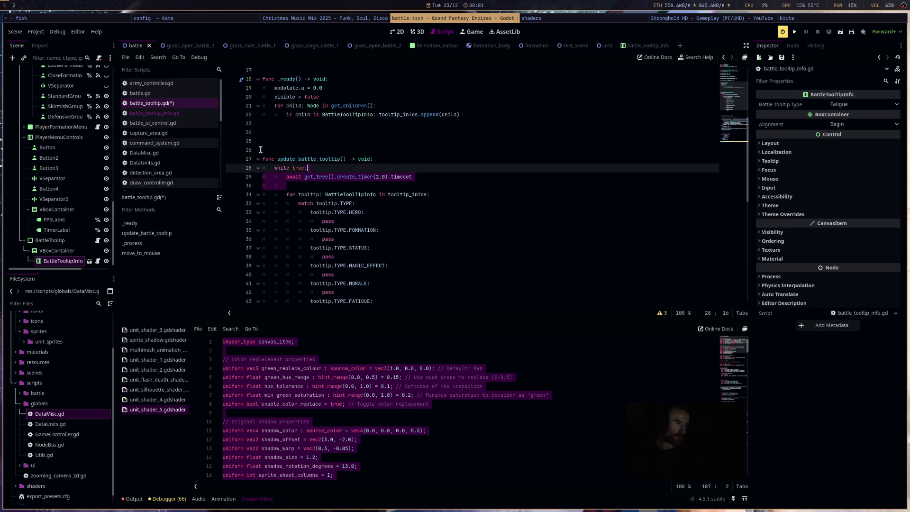
key(BackSpace)
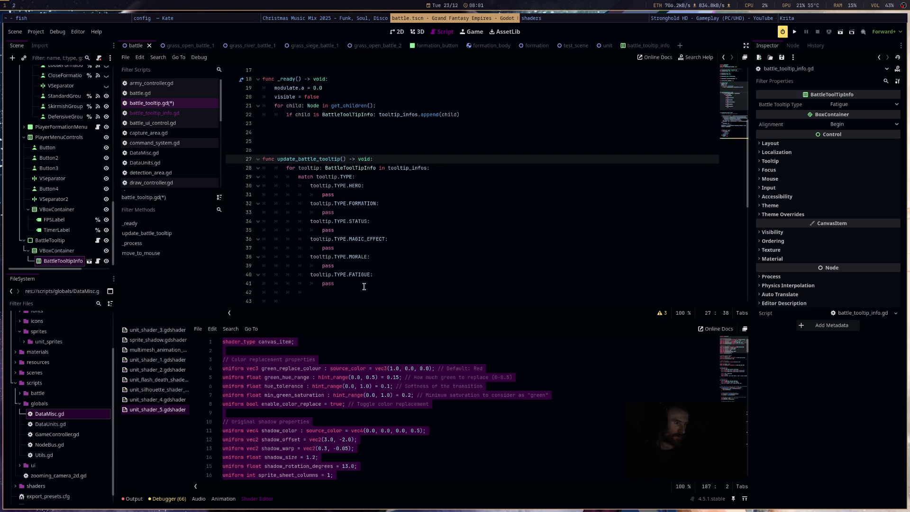
key(Down)
key(Down)
key(Down)
key(shift+Up)
key(shift+Up)
key(shift+Up)
key(shift+Down)
click(496, 255)
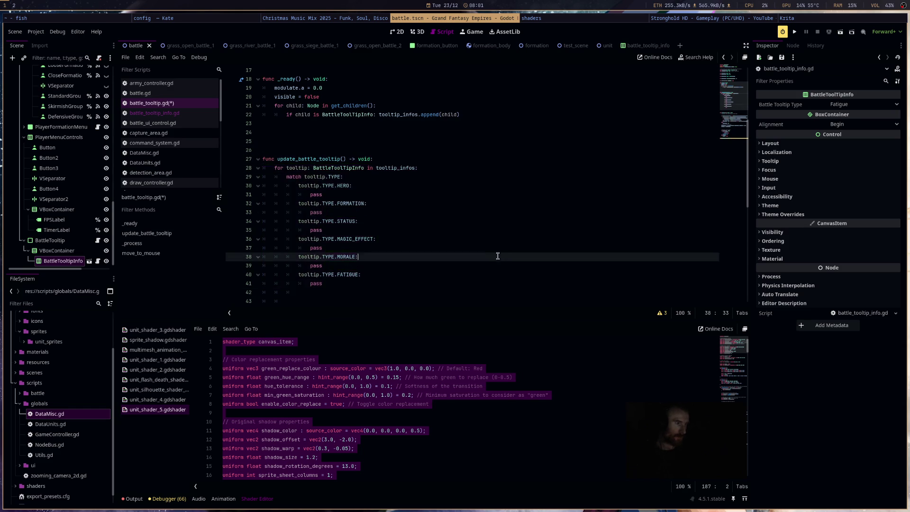
scroll(497, 254, down, 8)
scroll(500, 255, up, 10)
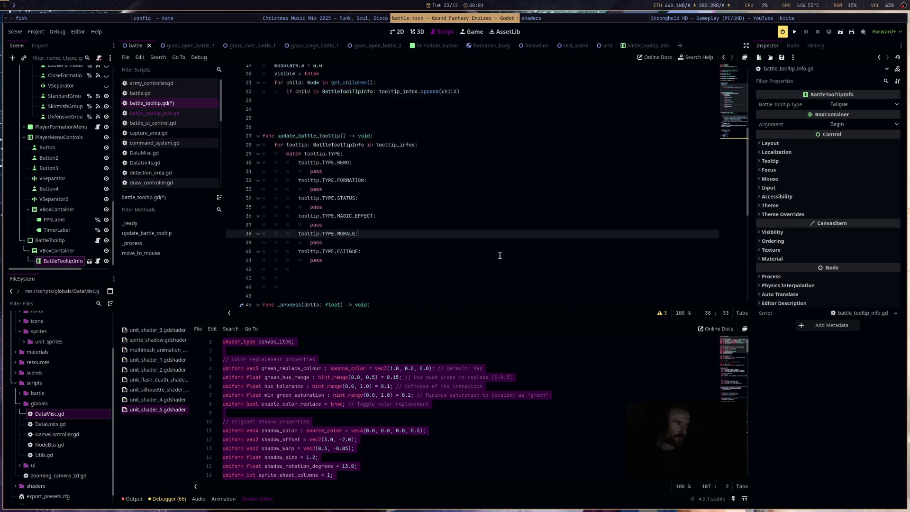
scroll(500, 255, down, 8)
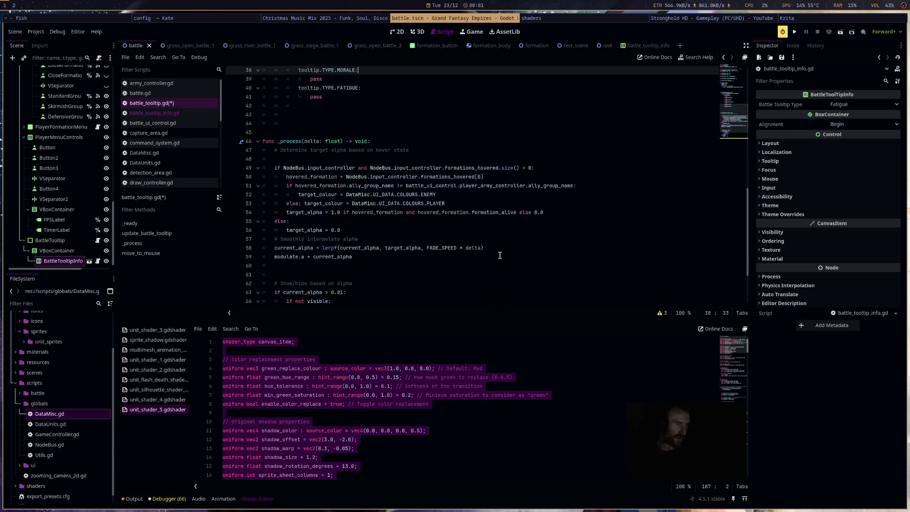
Start a set(value): block under hovered_formation and add a last_hovered_formation line below.
scroll(436, 200, up, 11)
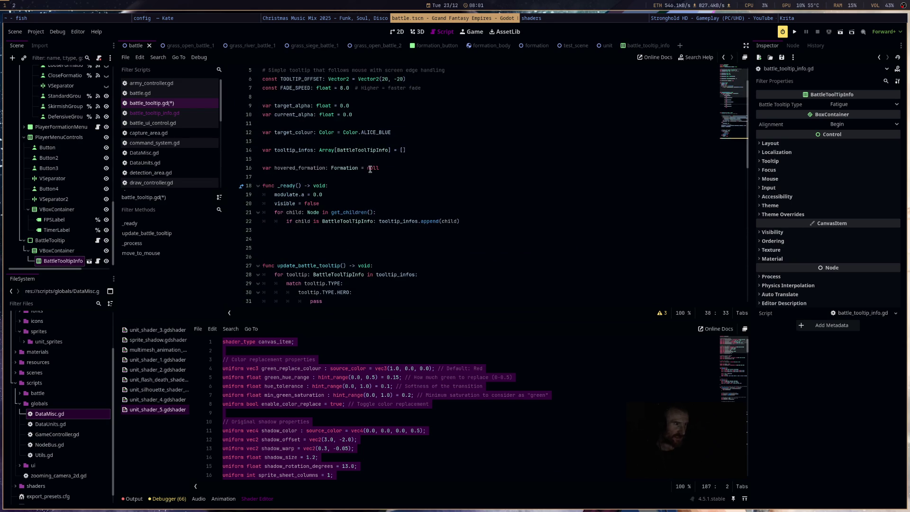
click(374, 168)
shift+click(263, 168)
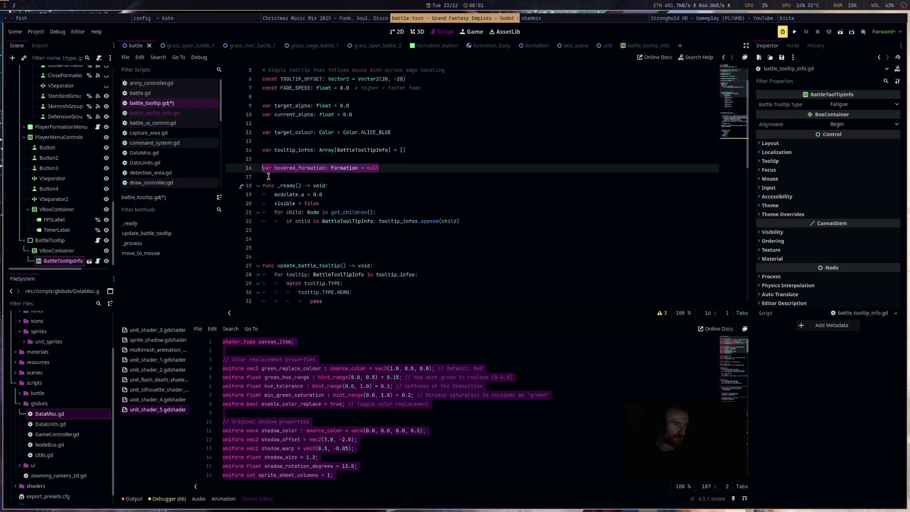
scroll(385, 264, down, 5)
scroll(384, 264, down, 9)
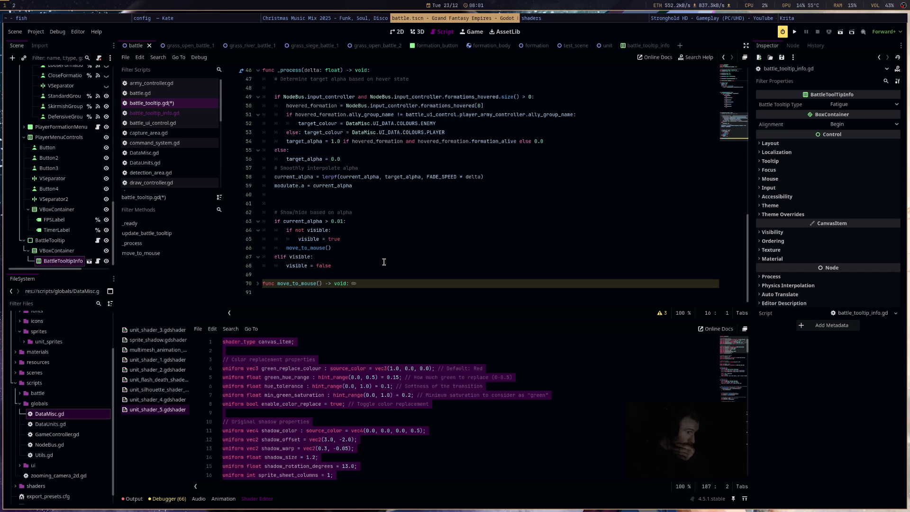
scroll(384, 262, up, 4)
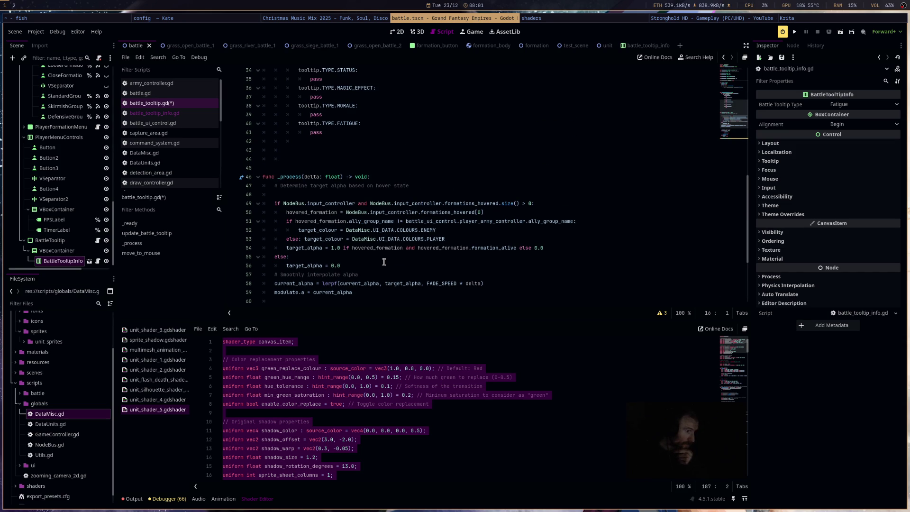
scroll(384, 262, up, 10)
click(398, 176)
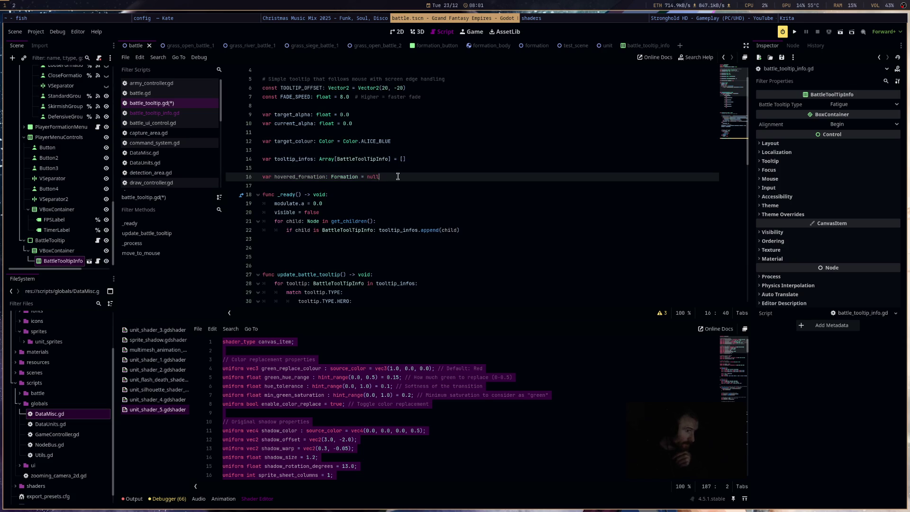
text(:)
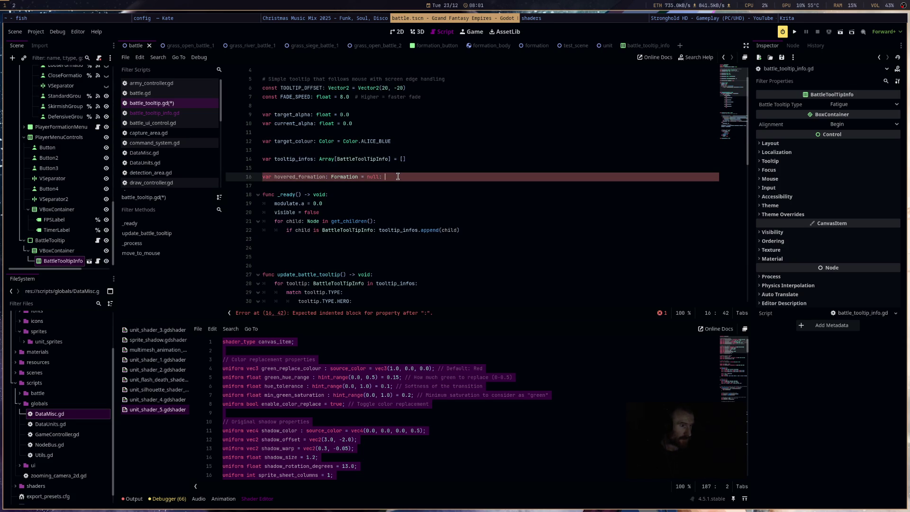
key(Return)
text(set()
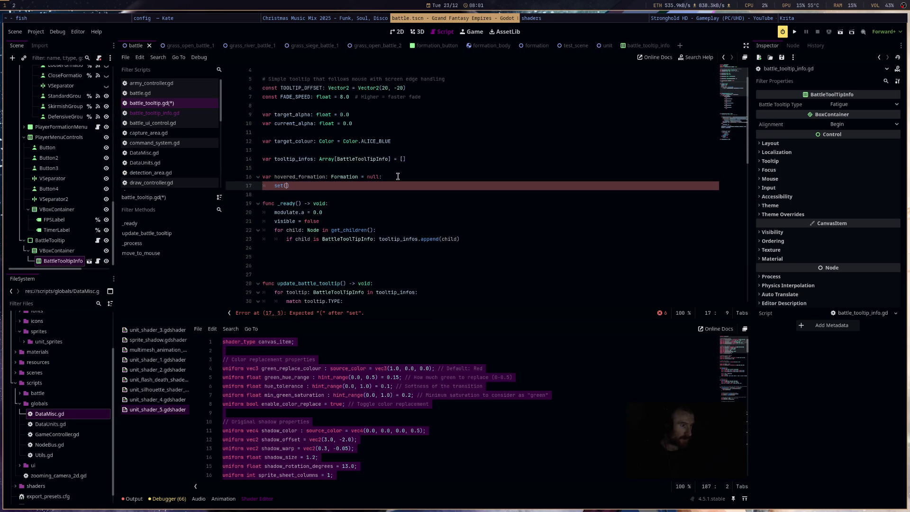
text(value):)
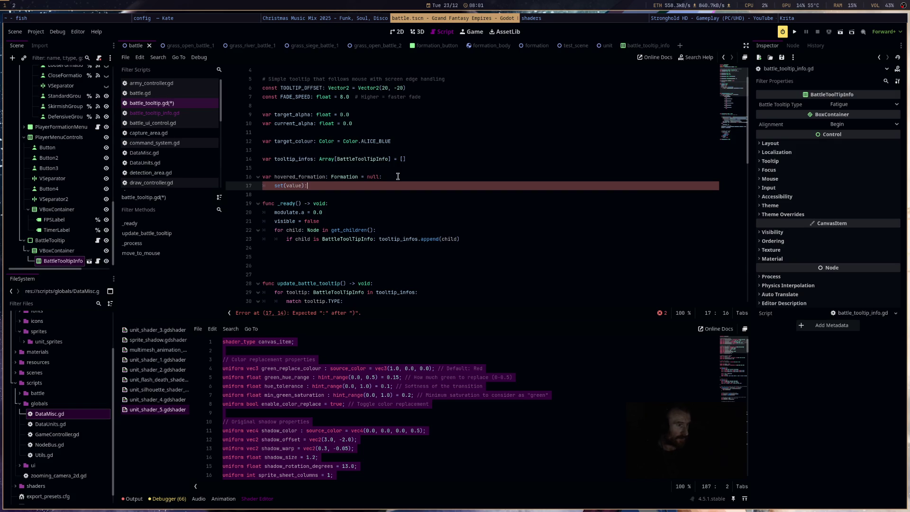
key(Return)
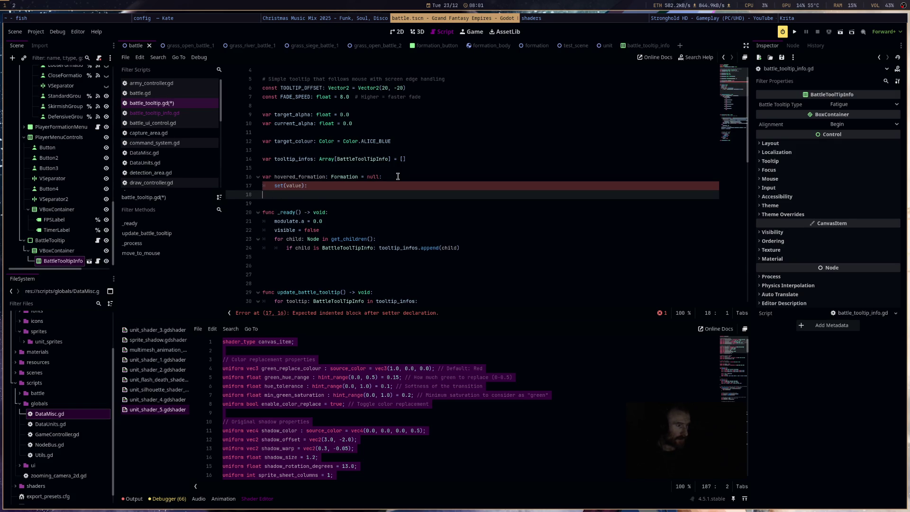
key(Return)
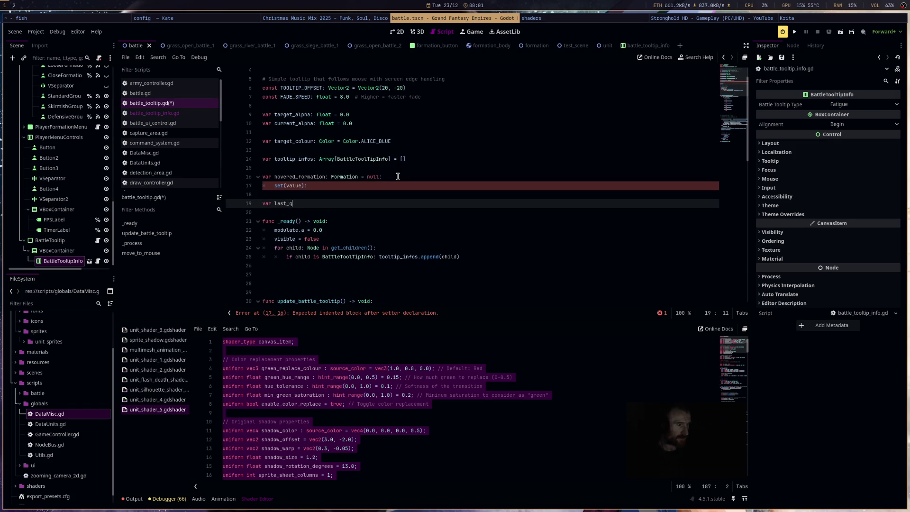
key(BackSpace)
key(BackSpace)
text(_formation)
Write a hovered_formation reference into the setter body using autocomplete.
key(Up)
key(Up)
key(Down)
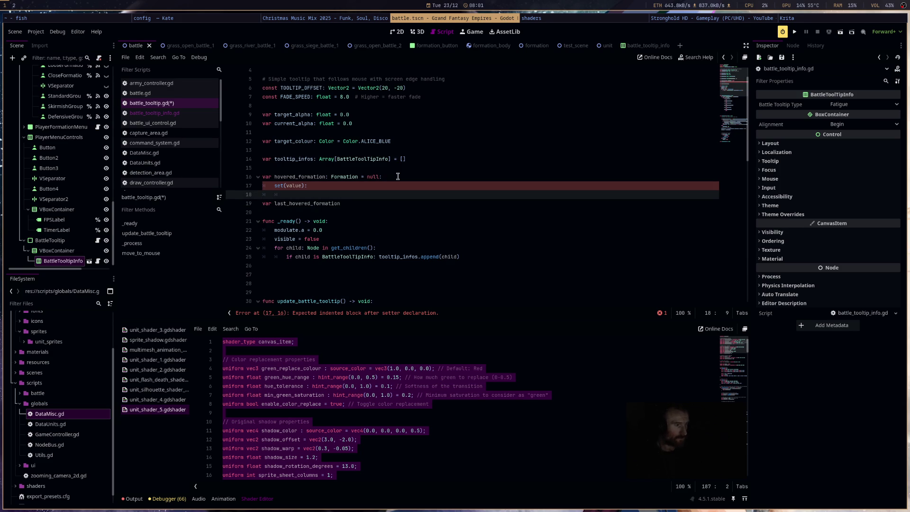
key(BackSpace)
text(f)
key(BackSpace)
key(BackSpace)
text(h)
key(Return)
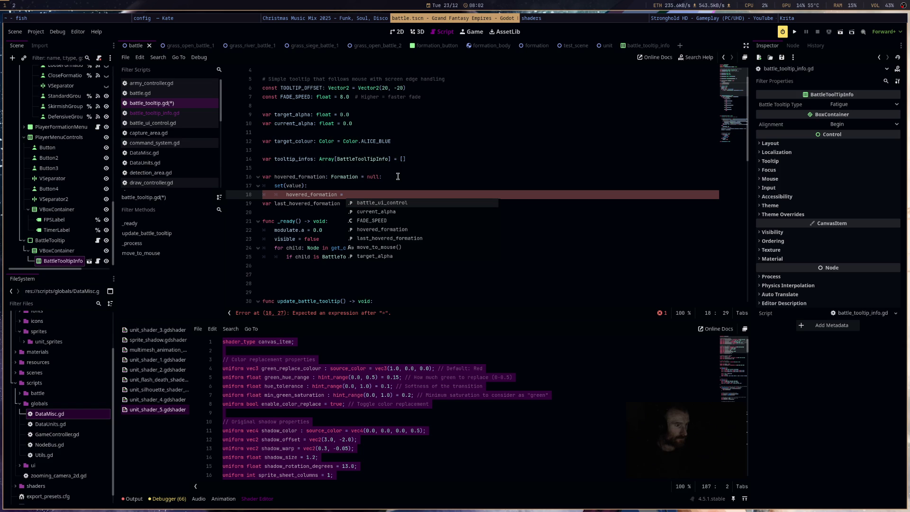
key(Escape)
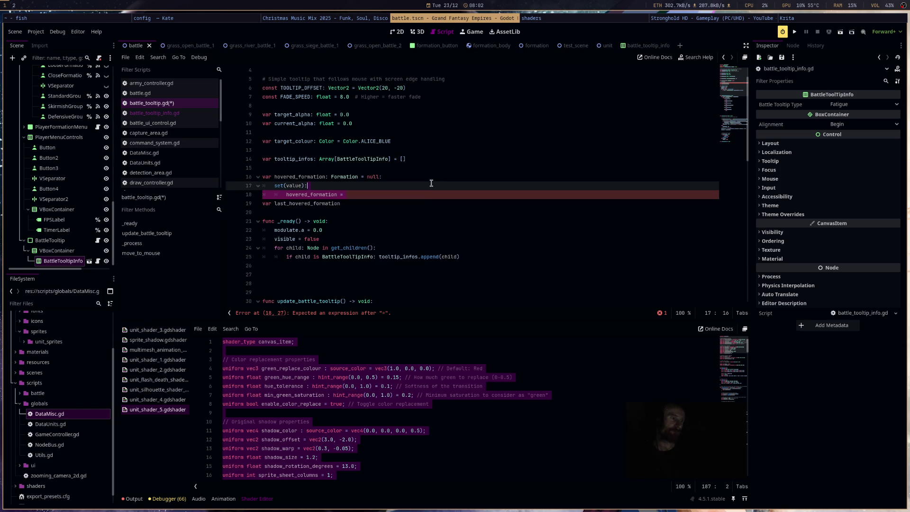
Replace the setter block with 'set = set_hovered_formation' and type last_hovered_formation as ': Formation = null'.
click(435, 178)
key(shift+Down)
key(shift+Down)
key(Delete)
text(set = )
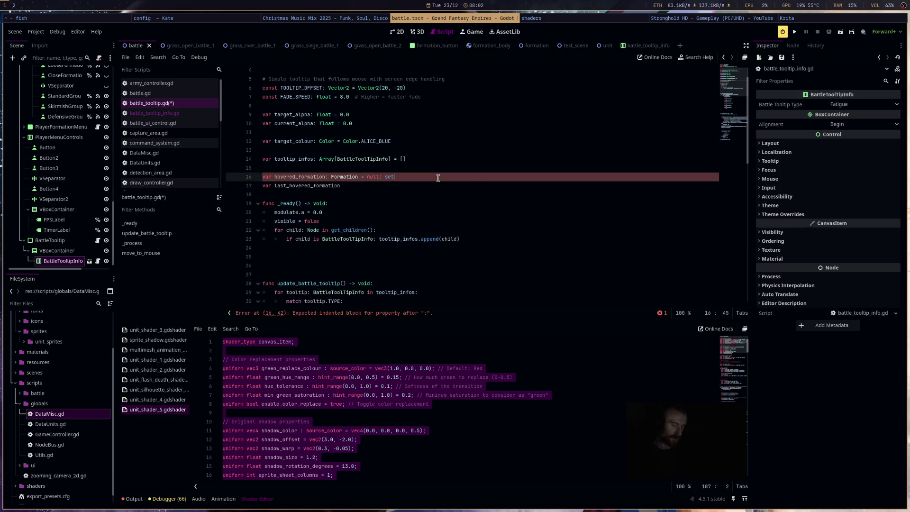
text(set_go)
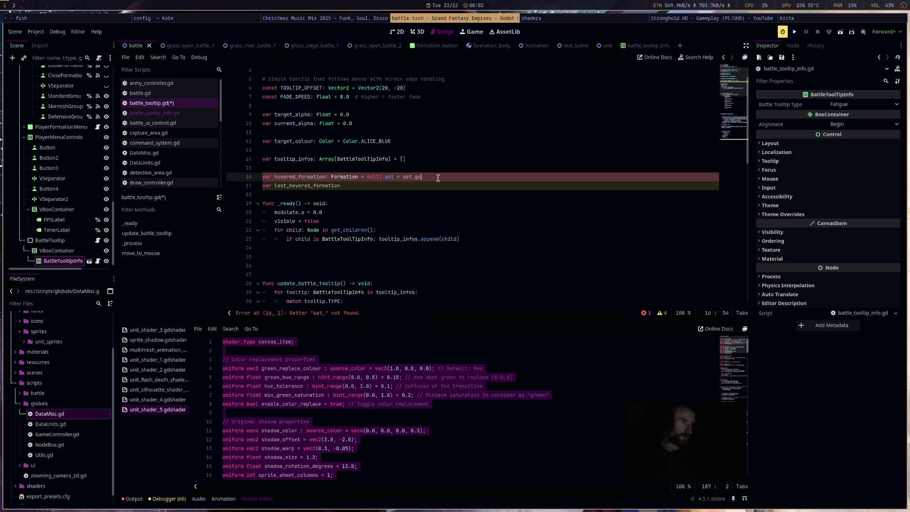
text(ob)
text(_formation)
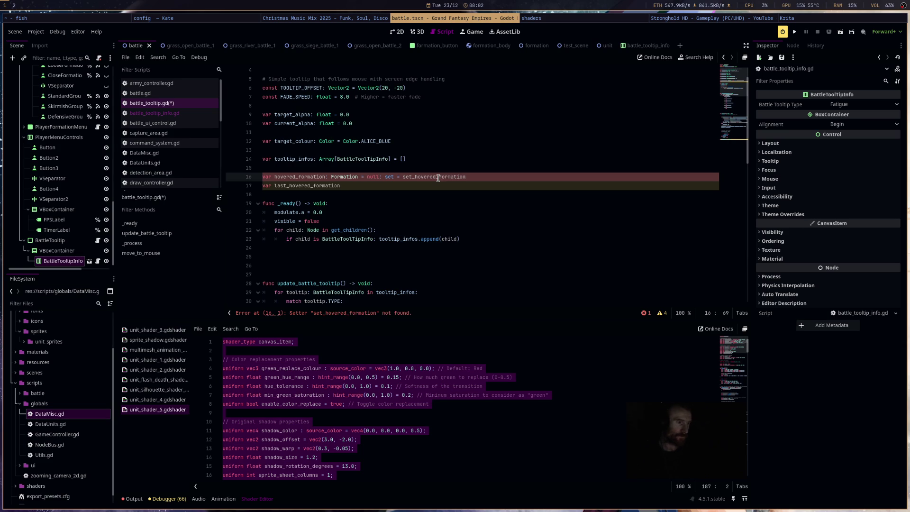
key(Down)
text(: F)
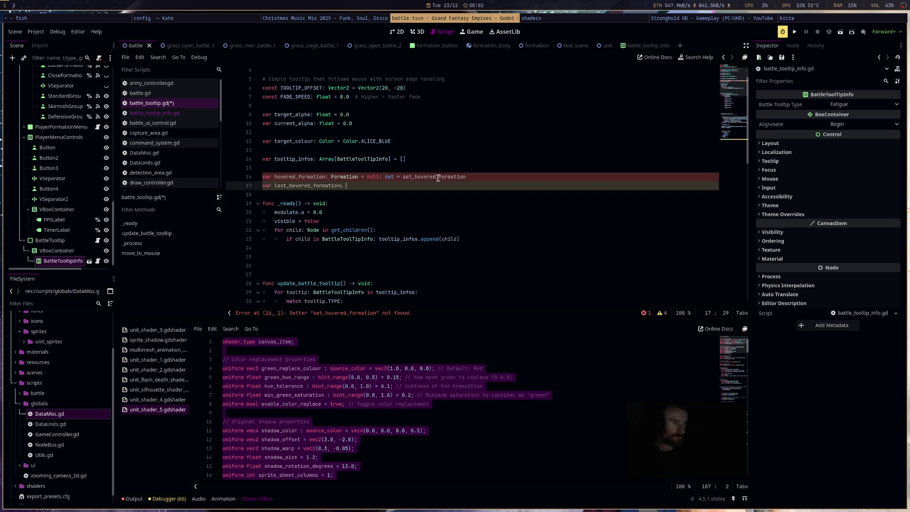
text(ormation = )
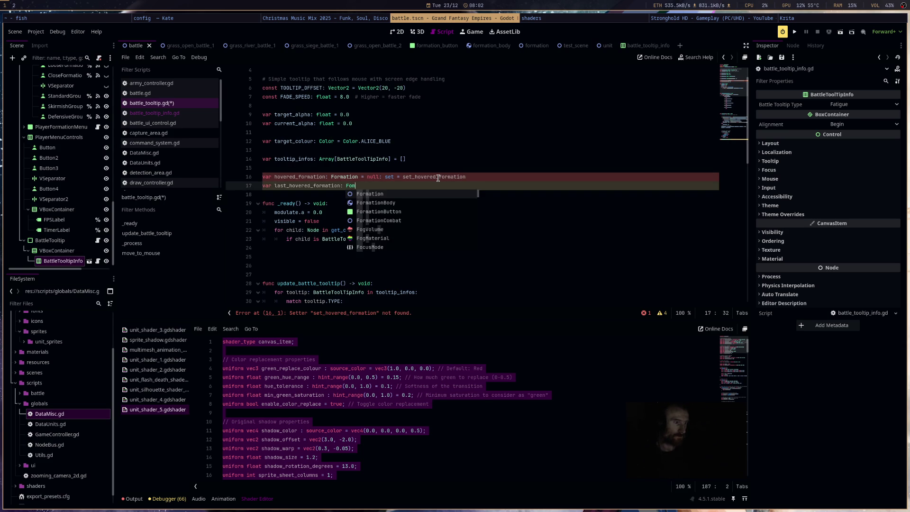
text(null)
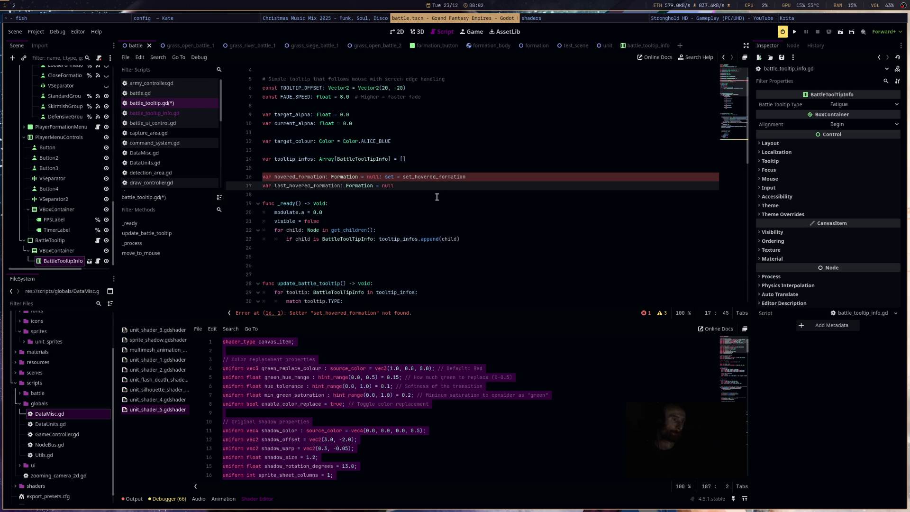
scroll(439, 209, down, 5)
On line 26, declare func set_hovered_formation(new_hovered: Formation) -> void.
click(338, 131)
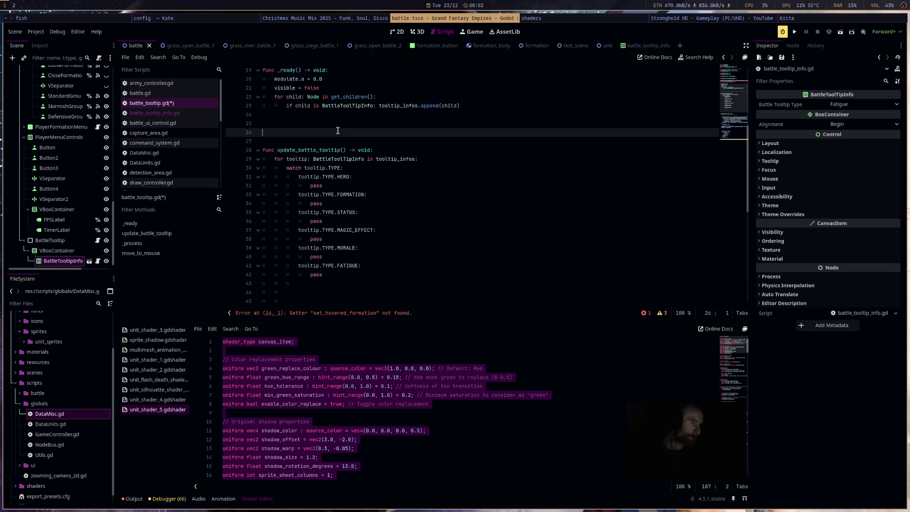
text(func set_)
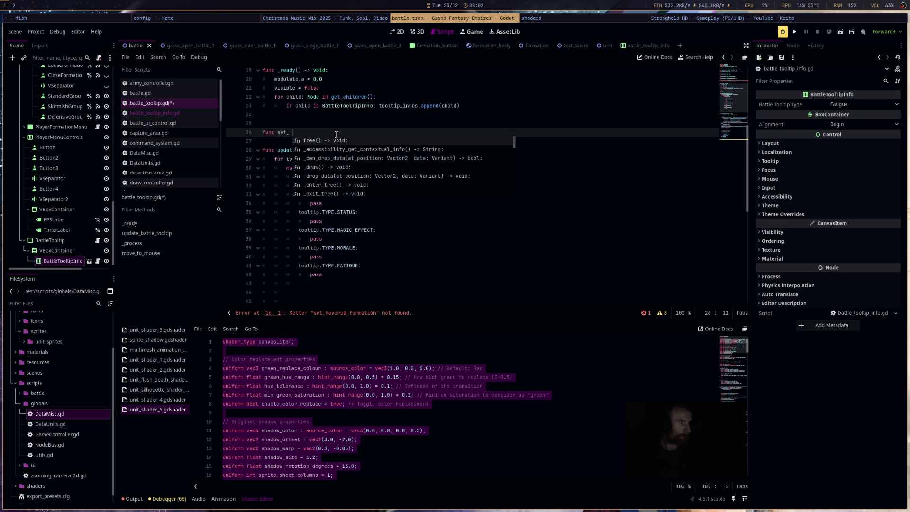
key(BackSpace)
text(hgo)
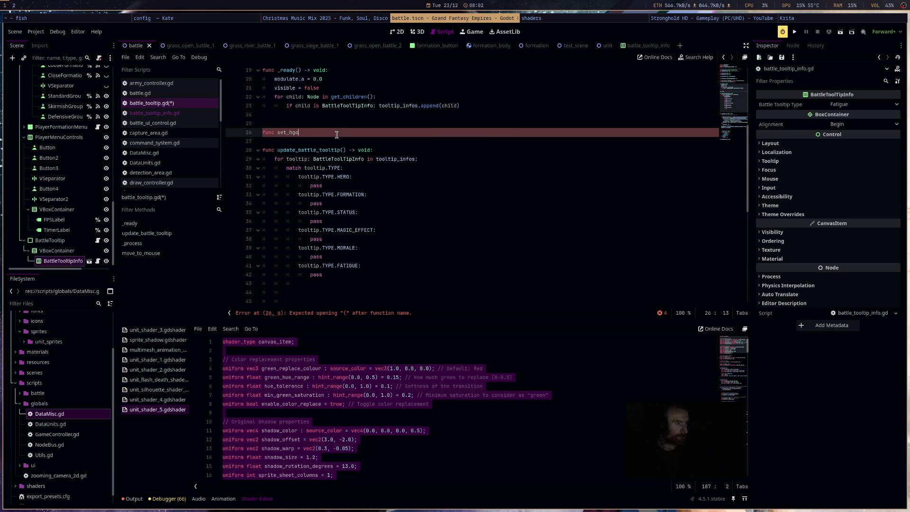
text(vered)
scroll(337, 135, up, 5)
text(_formation)
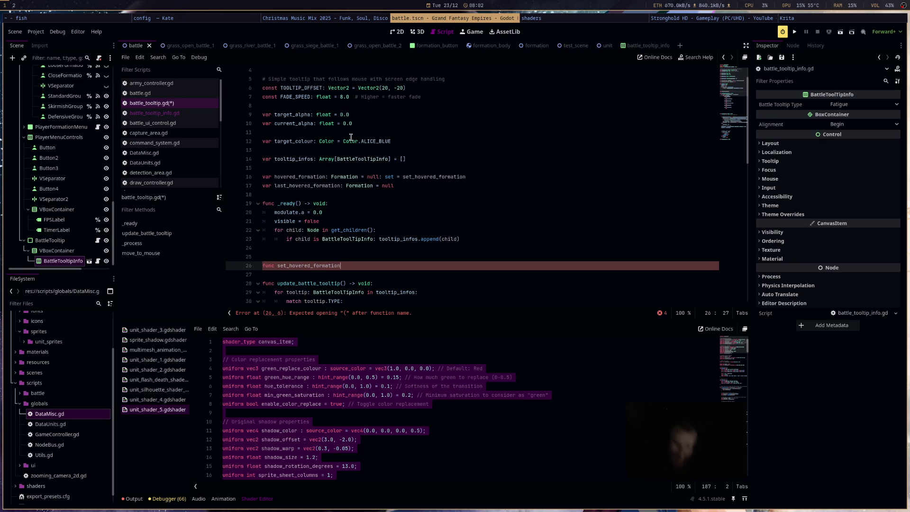
text(() -> )
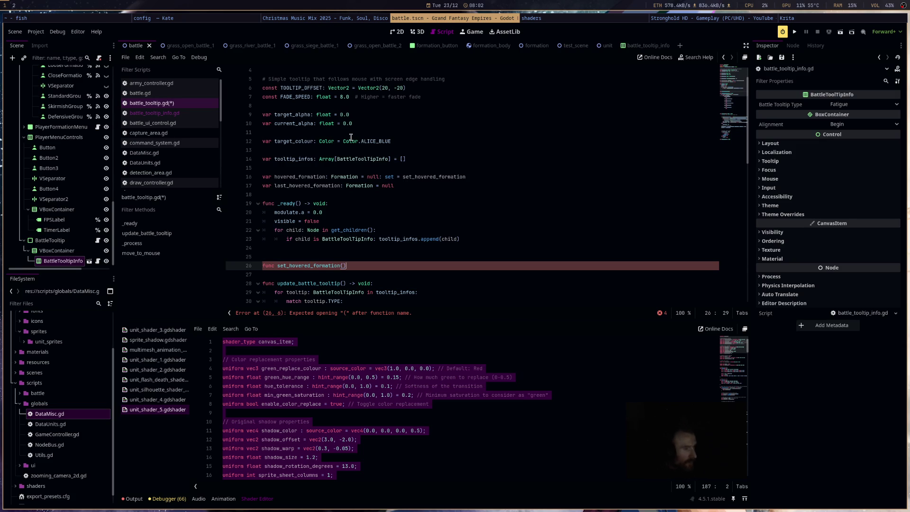
text(void)
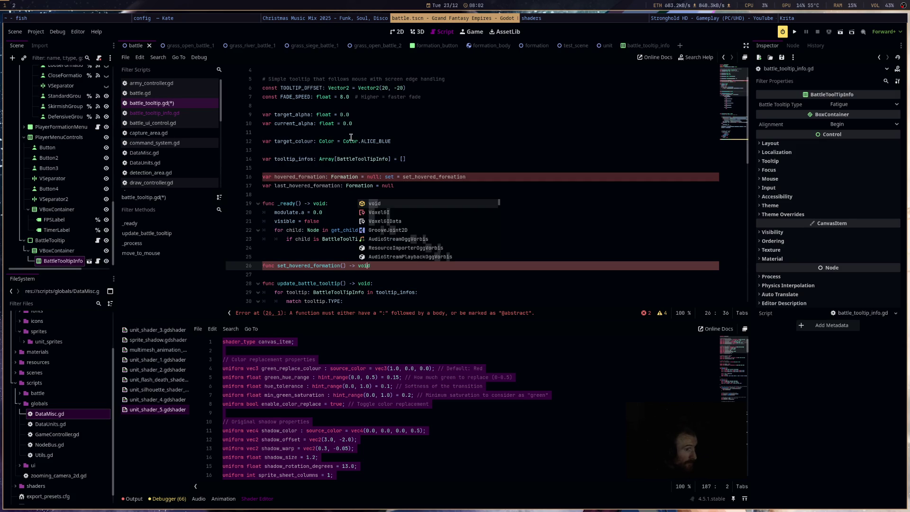
key(ctrl+Left)
key(ctrl+Left)
text(new_ho)
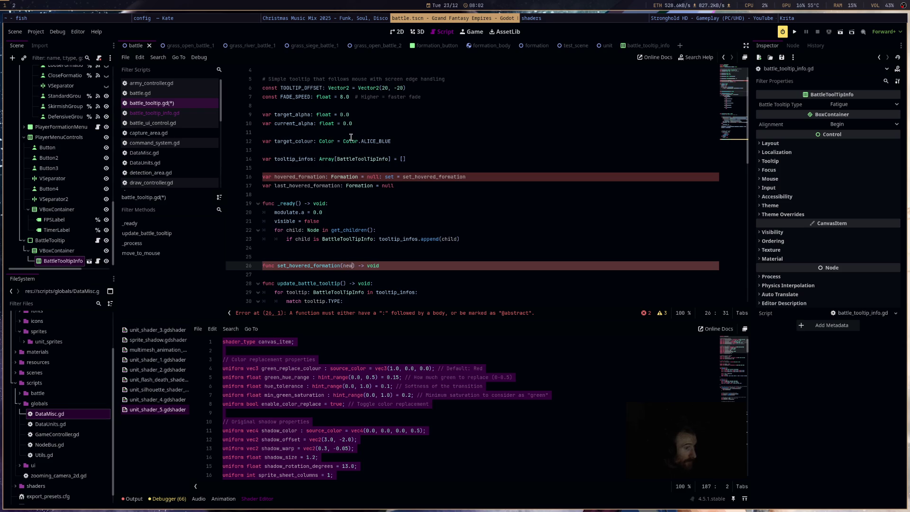
text(vered: Formati)
text(on))
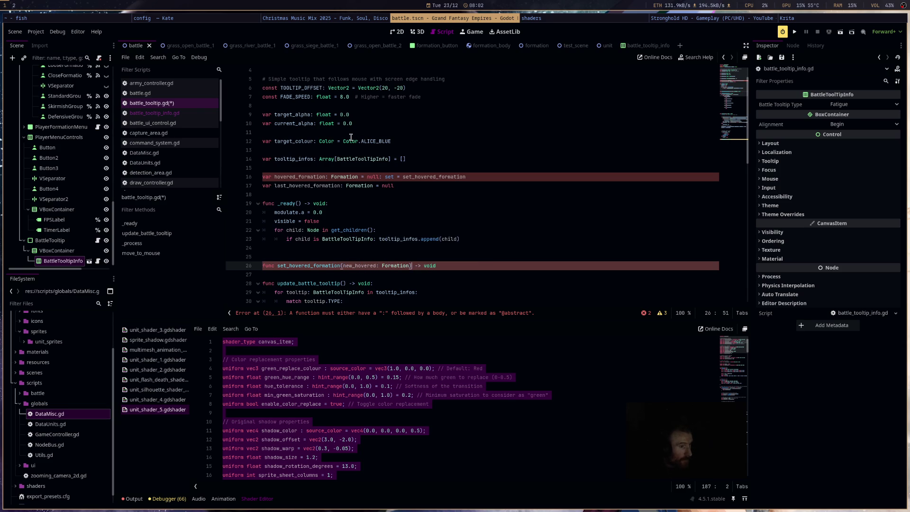
key(Right)
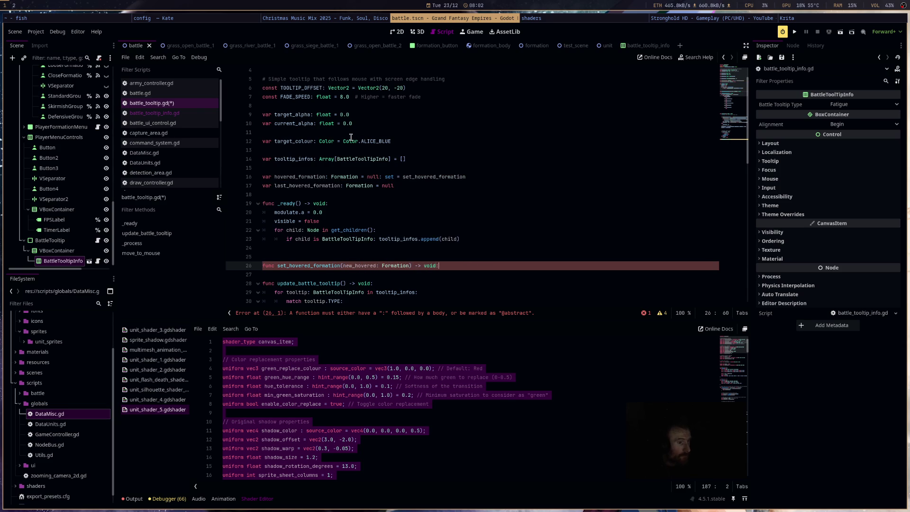
key(Return)
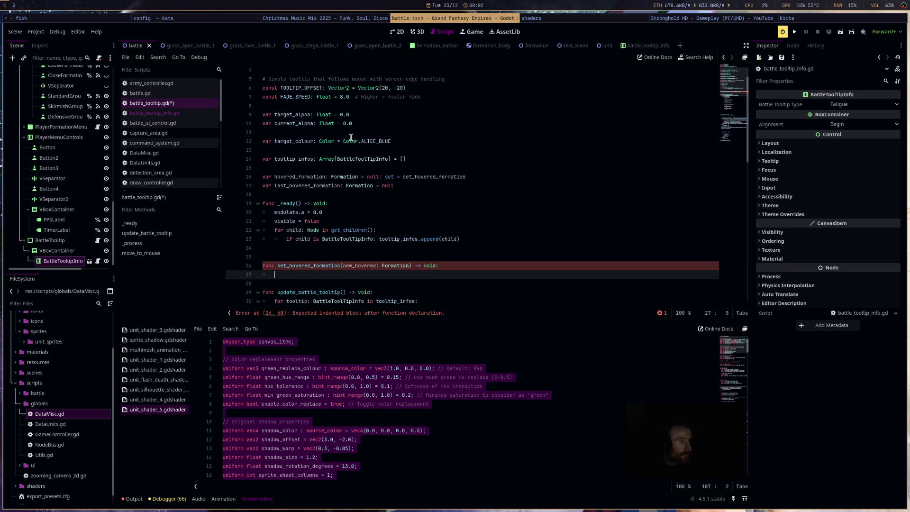
Store hovered_formation = new_hovered and call update_battle_tooltip() when last_hovered_formation differs, saving.
text(hovered_formation = new_hovered)
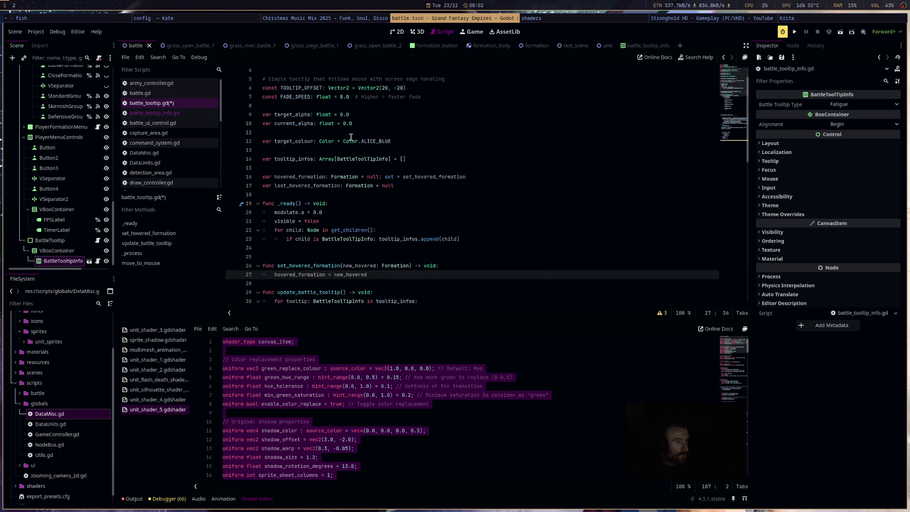
key(Return)
key(ctrl+s)
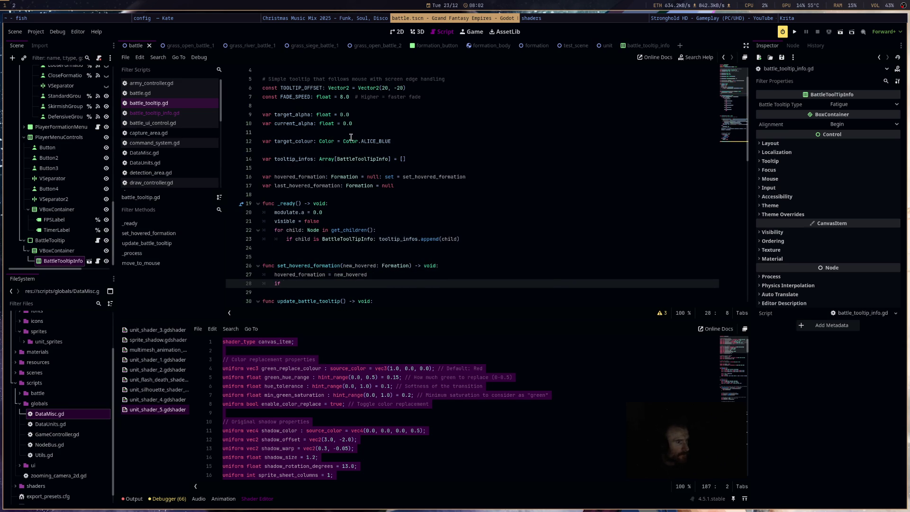
text(ast_hovered_formation != )
text(hovered_formation:)
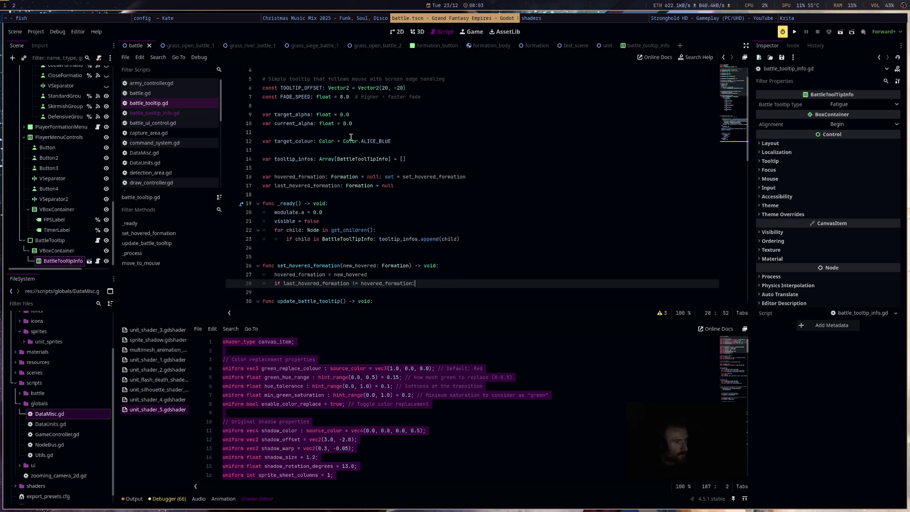
key(Return)
text(h)
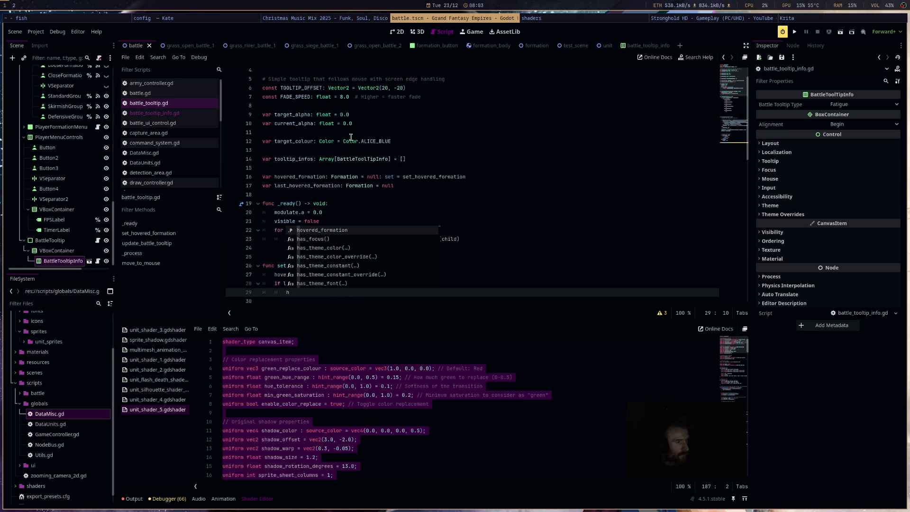
key(BackSpace)
text(last_hovered_formation = ho)
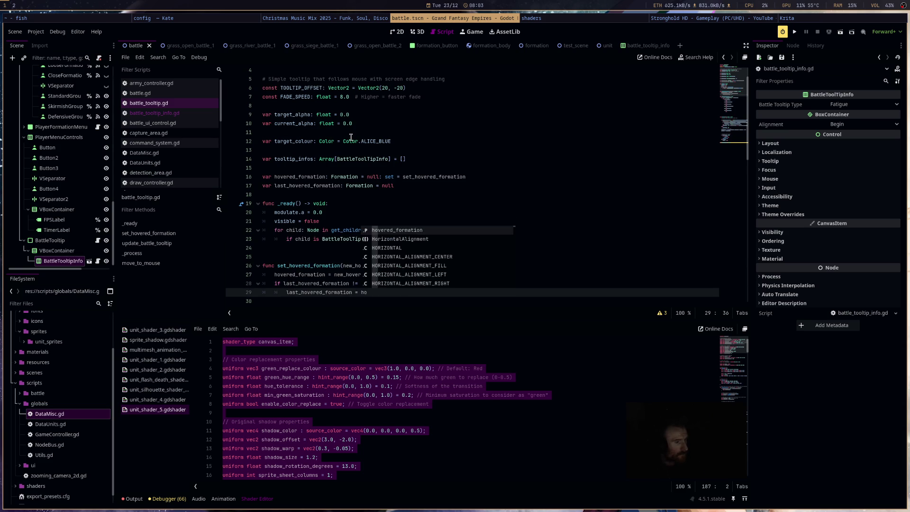
key(Return)
key(Return)
text(p)
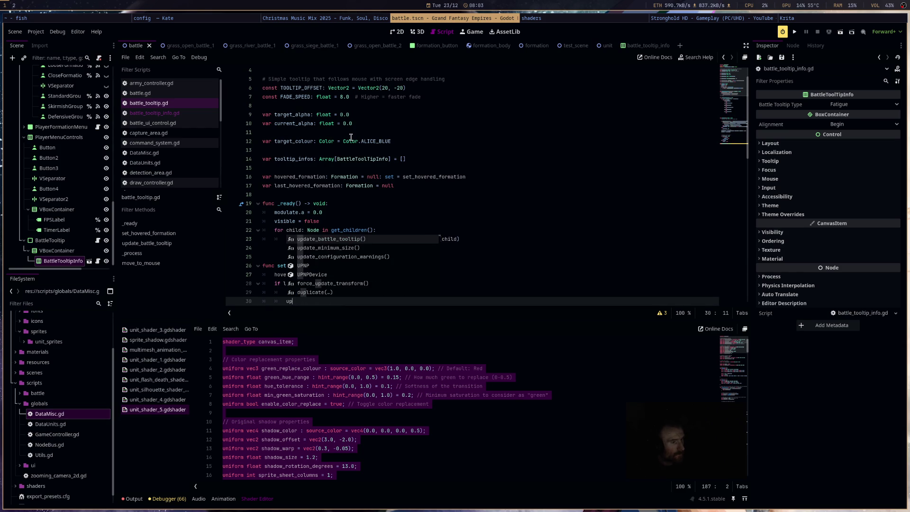
key(Return)
scroll(389, 187, down, 6)
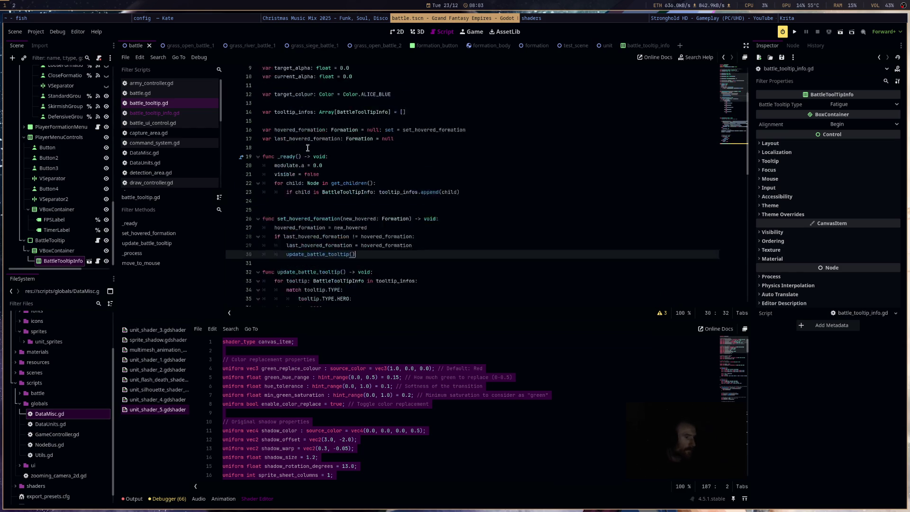
In _process, add if Engine.get_frames_drawn() % 60 == 0: calling update_battle_tooltip().
scroll(389, 187, down, 5)
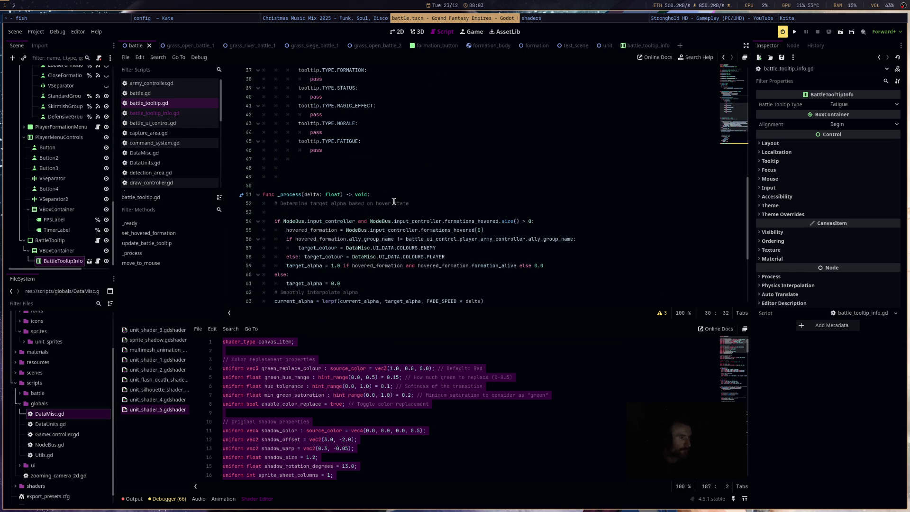
scroll(353, 206, down, 4)
click(291, 214)
key(Return)
text(if )
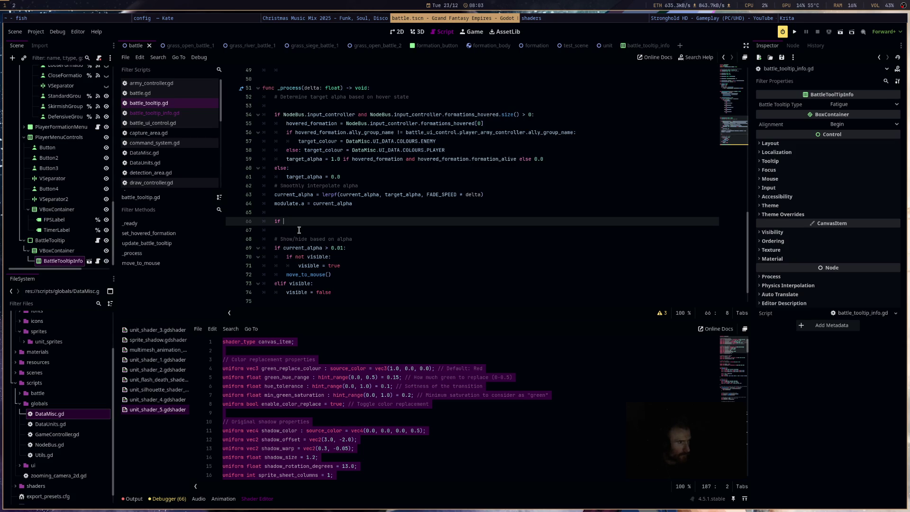
text(Engine.get_fr)
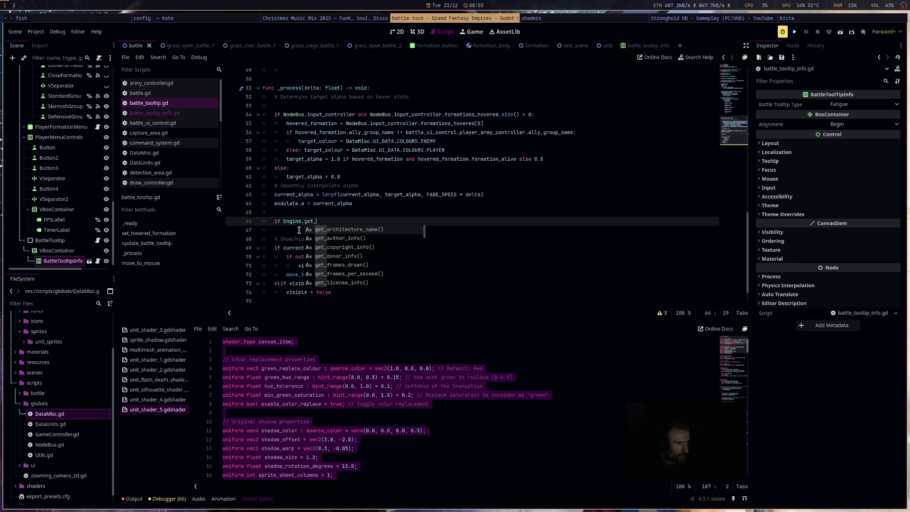
key(Return)
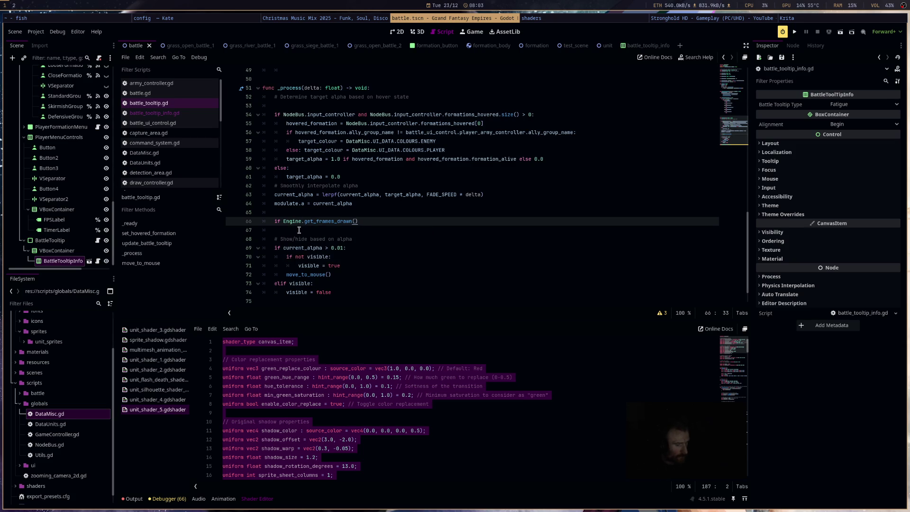
text(% 60:)
key(Return)
key(BackSpace)
key(BackSpace)
key(BackSpace)
text(== 0:)
key(Return)
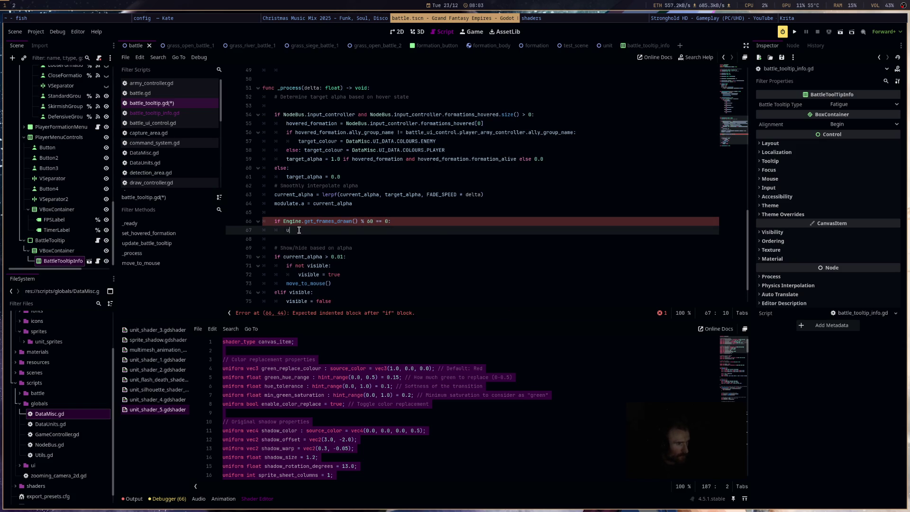
key(Return)
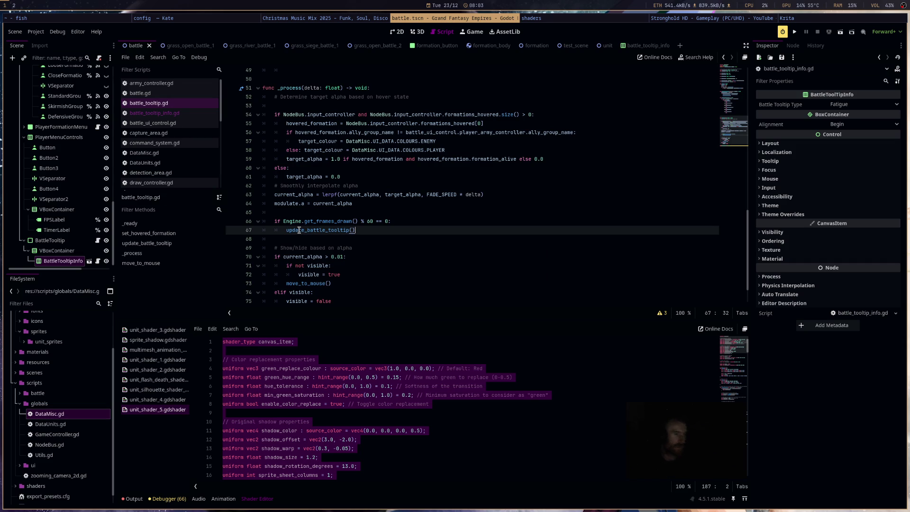
scroll(457, 173, up, 4)
Insert a blank line at the start of the update_battle_tooltip function.
scroll(458, 174, up, 2)
click(358, 106)
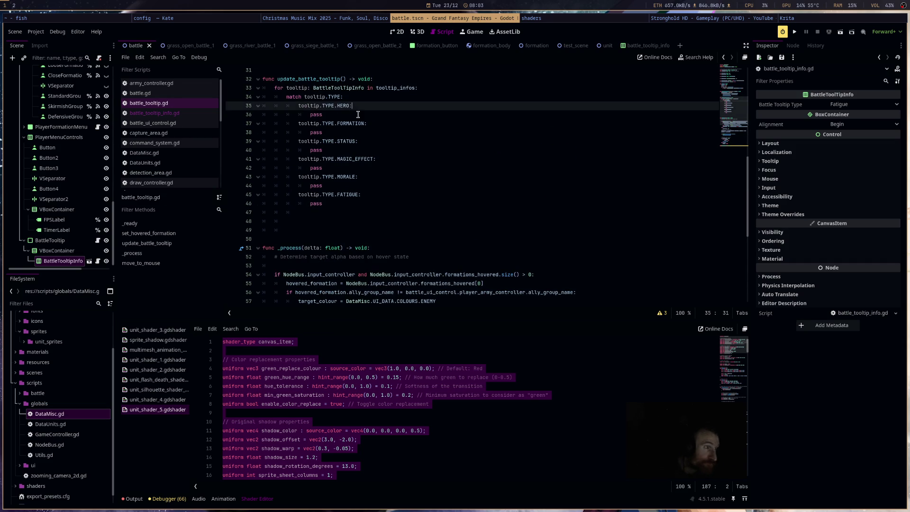
double_click(358, 114)
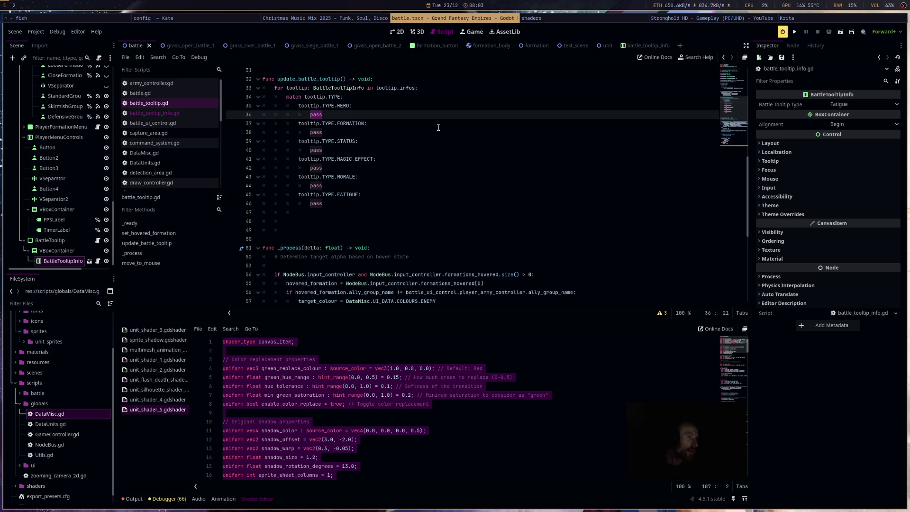
click(421, 80)
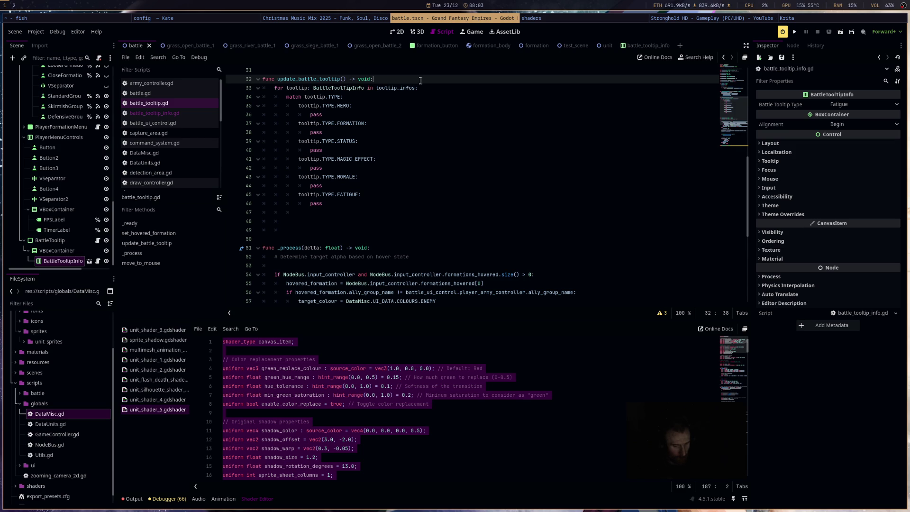
key(Return)
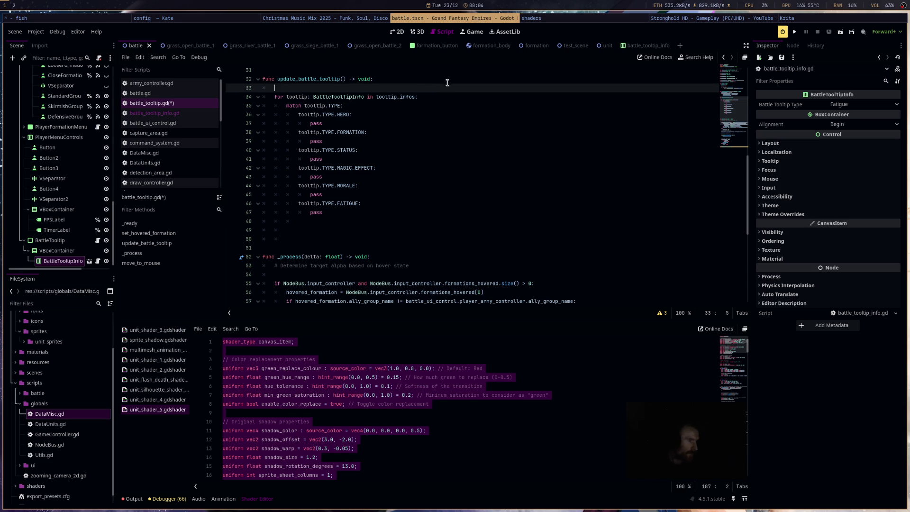
Replace MORALE's pass with an if comparing hovered_formation.ally_group_name to player_army_controller.ally_group_name.
drag(365, 221, 229, 185)
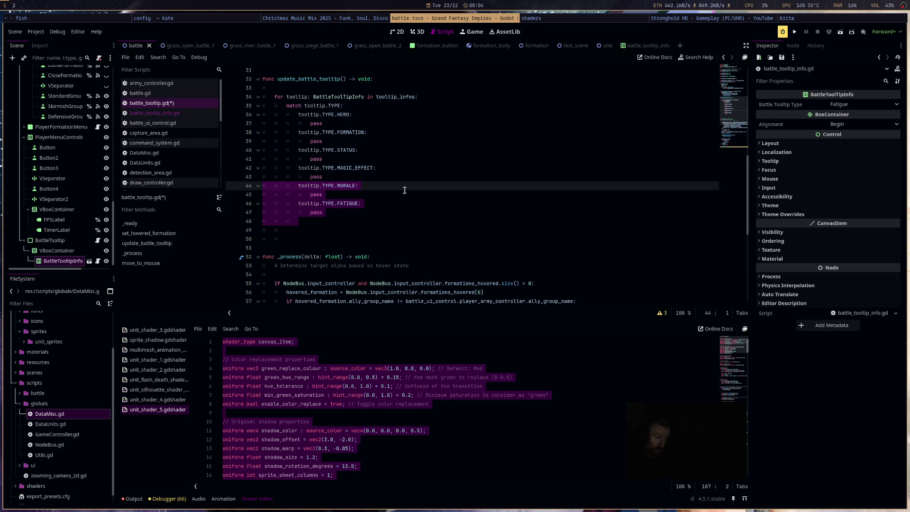
click(373, 194)
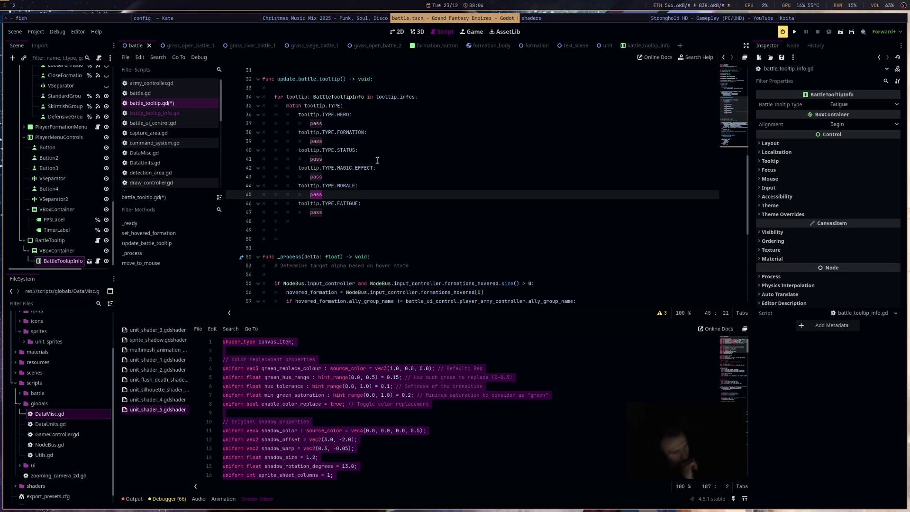
key(BackSpace)
key(BackSpace)
key(BackSpace)
text(if hovered_)
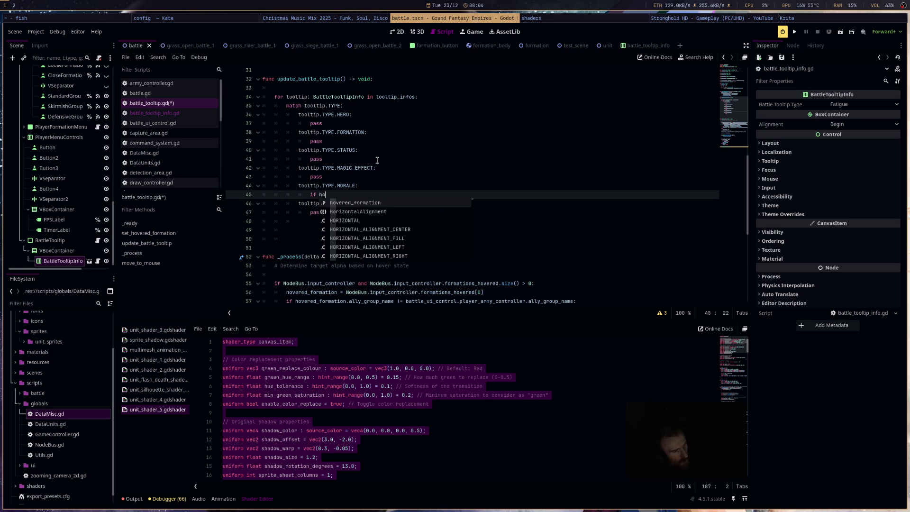
key(Return)
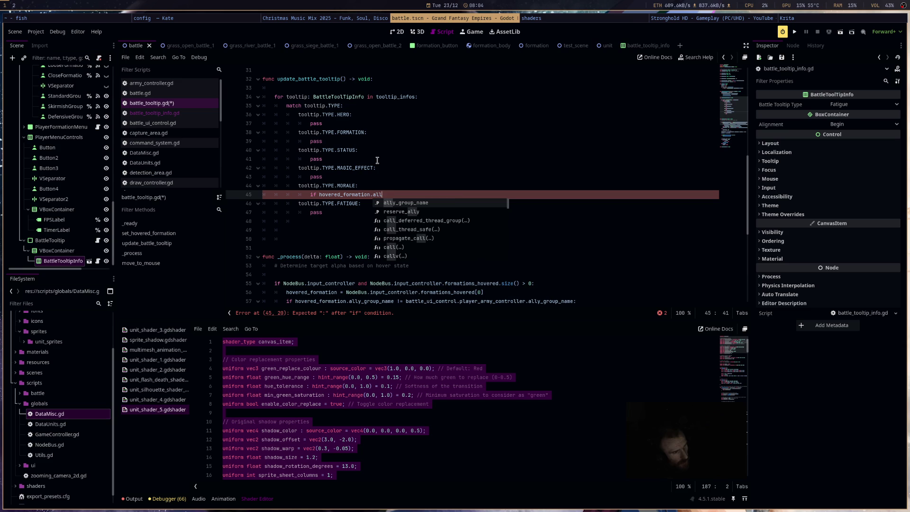
key(Return)
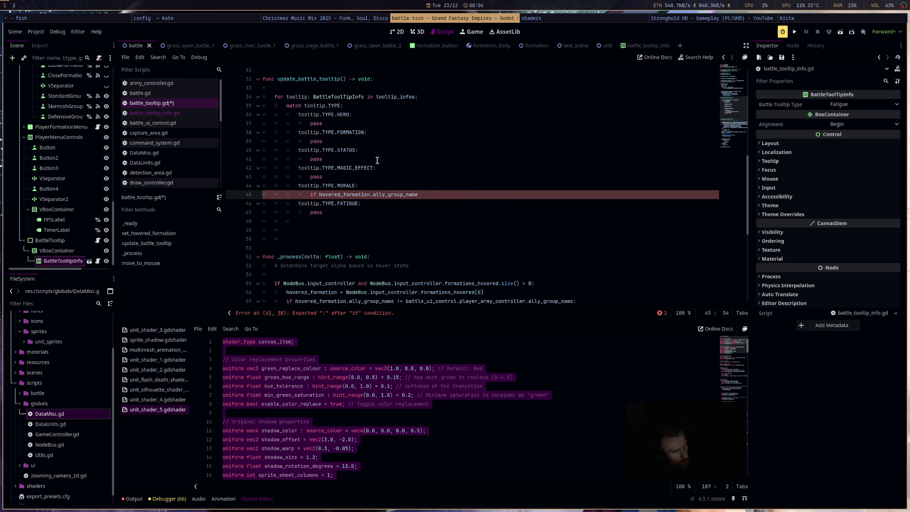
text(= )
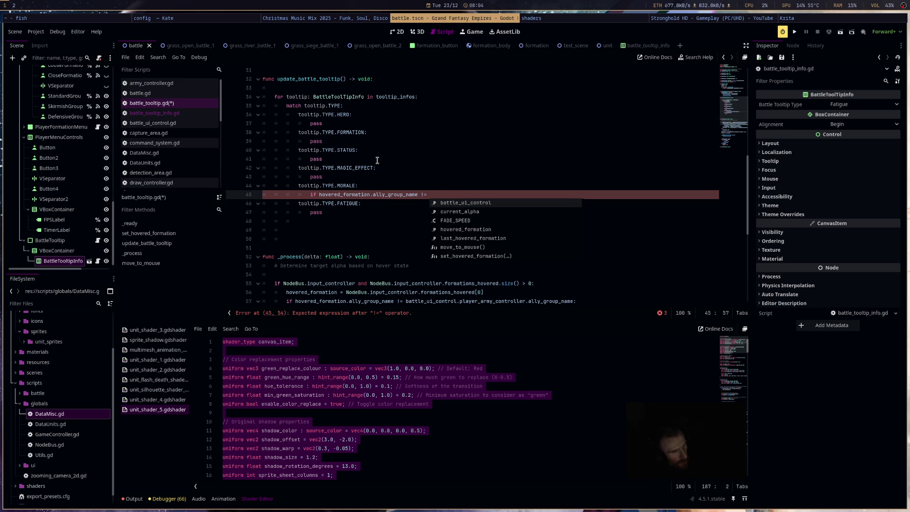
text(battle_ui_control.player_ar)
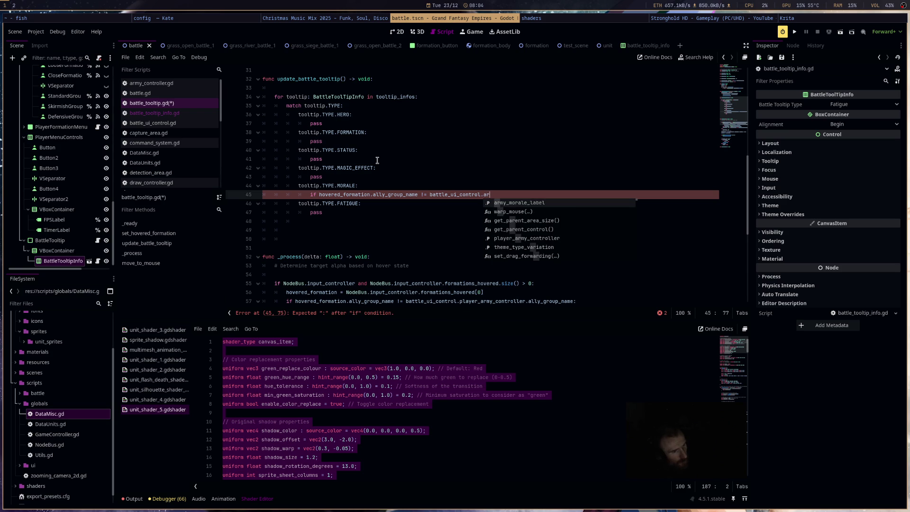
text(my_controller)
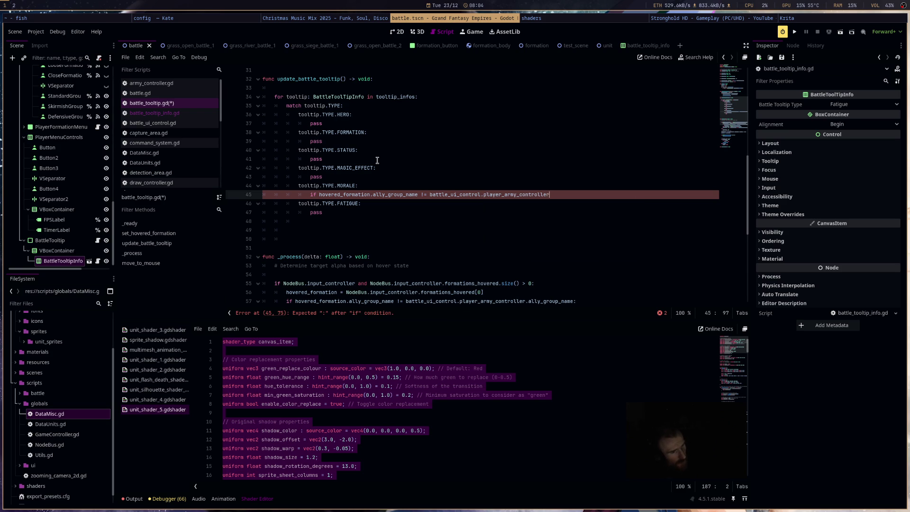
key(Return)
text(.all)
key(Return)
key(Return)
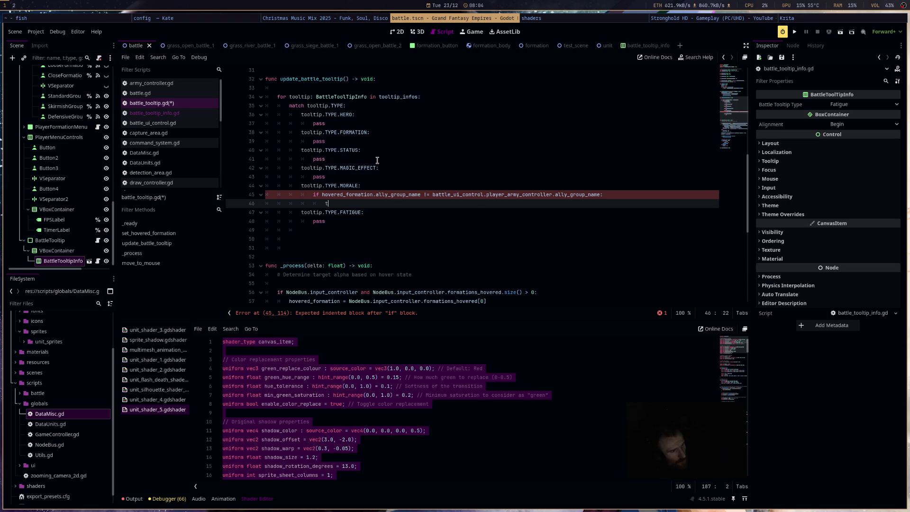
Make that check call tooltip.hide(), with an else: branch calling tooltip.show().
text(ooltip.hide)
key(Return)
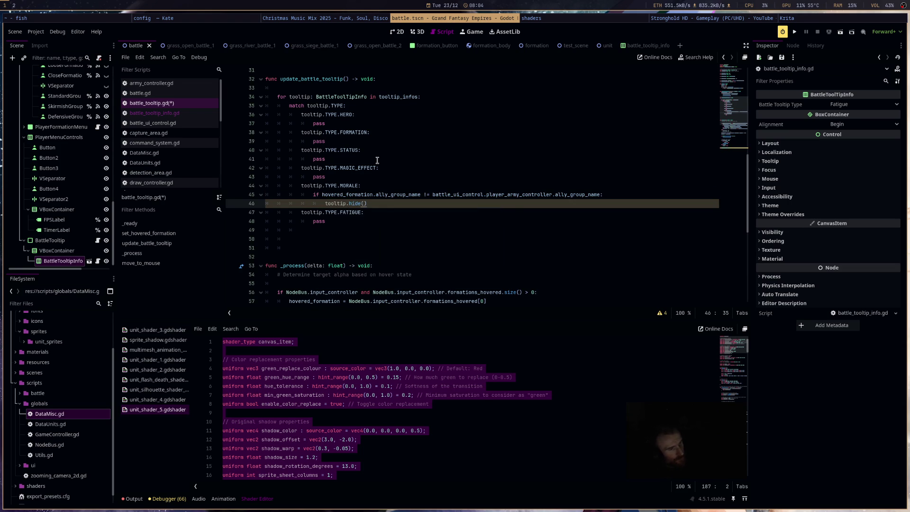
key(Return)
text(else:)
key(Return)
text(tooltip.show())
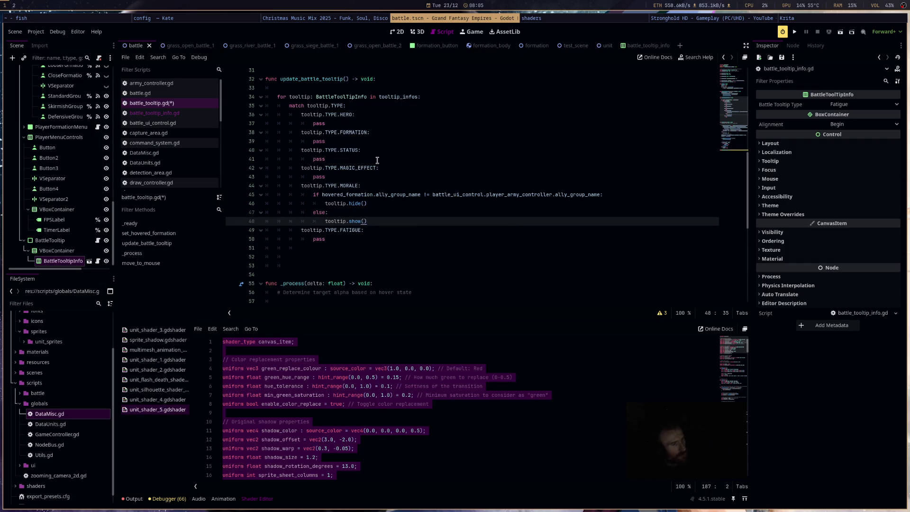
Copy the MORALE if/else block into the FATIGUE case and save the script.
drag(378, 221, 253, 187)
key(ctrl+c)
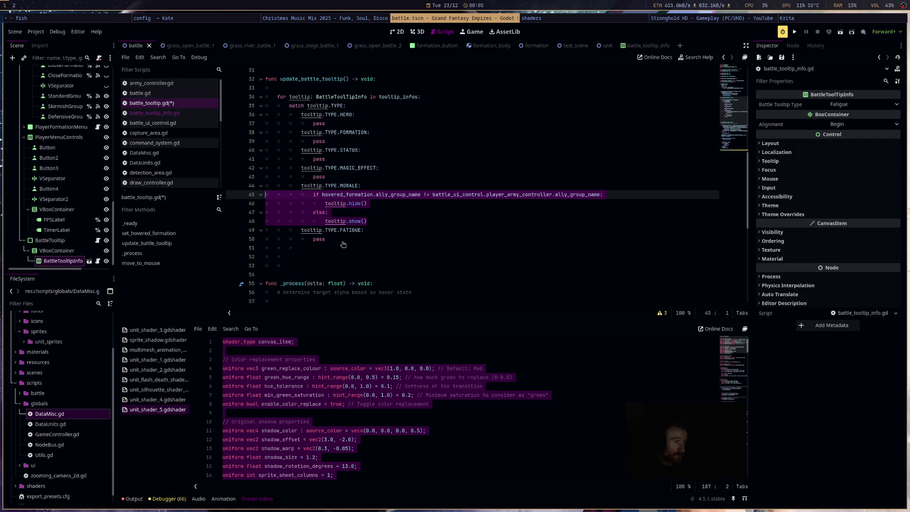
triple_click(344, 240)
key(ctrl+v)
key(ctrl+s)
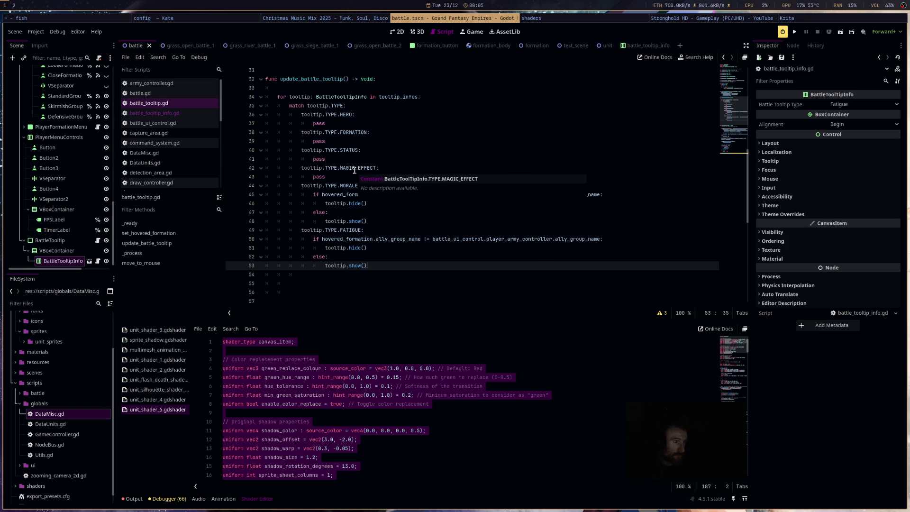
click(341, 124)
drag(356, 114, 262, 114)
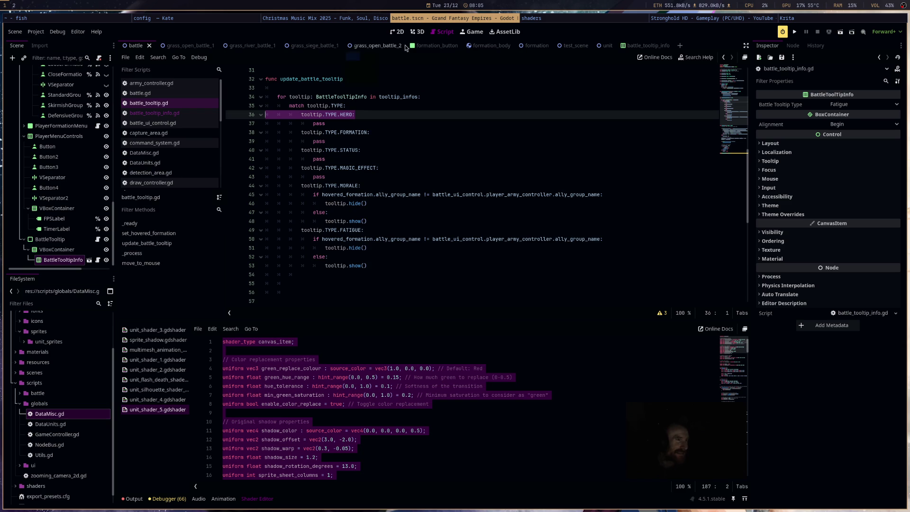
In the 2D scene view, duplicate the BattleTooltipInfo node into several copies.
click(397, 31)
scroll(497, 192, down, 2)
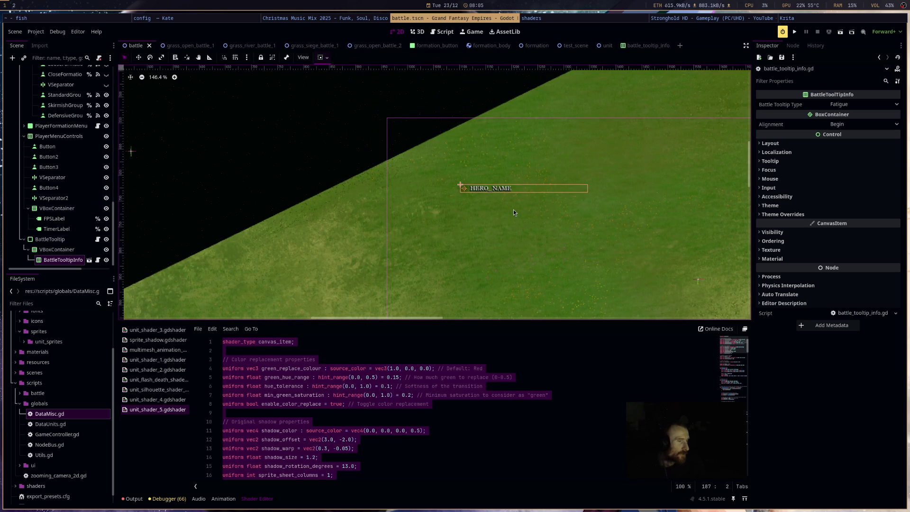
key(ctrl+d)
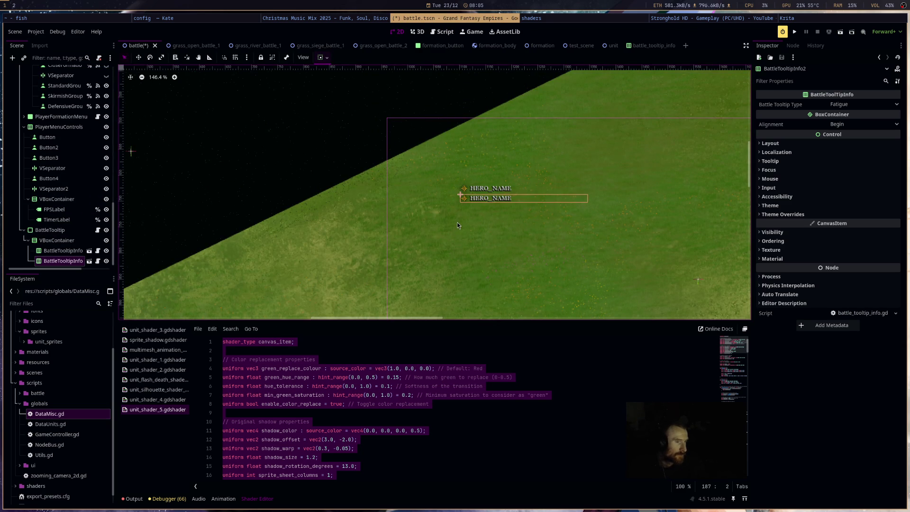
key(ctrl+d)
key(ctrl+d)
key(ctrl+d)
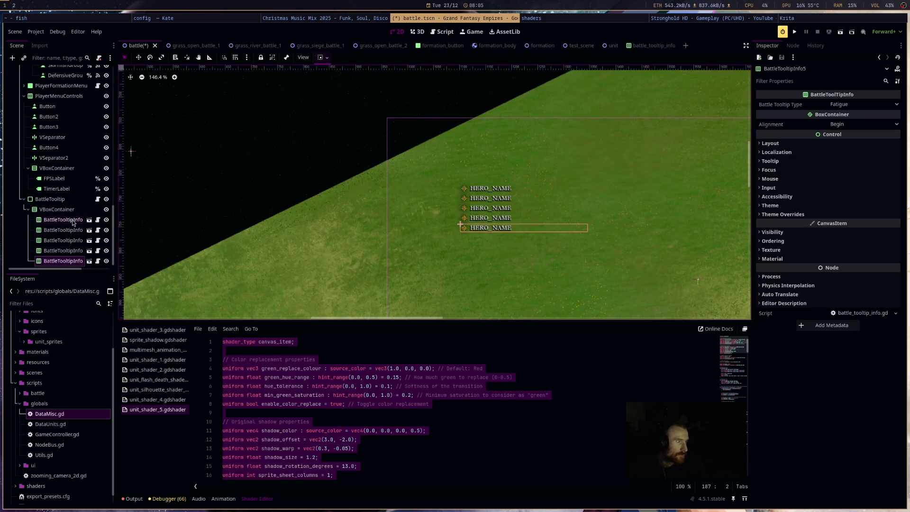
Set the first four tooltip info types: Fatigue, Formation, Status and Magic Effect.
click(72, 220)
click(865, 104)
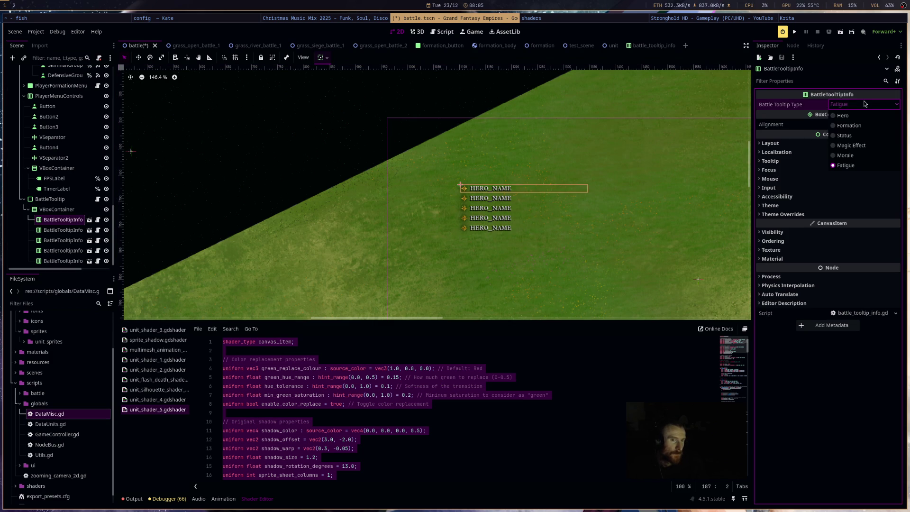
key(Escape)
click(63, 230)
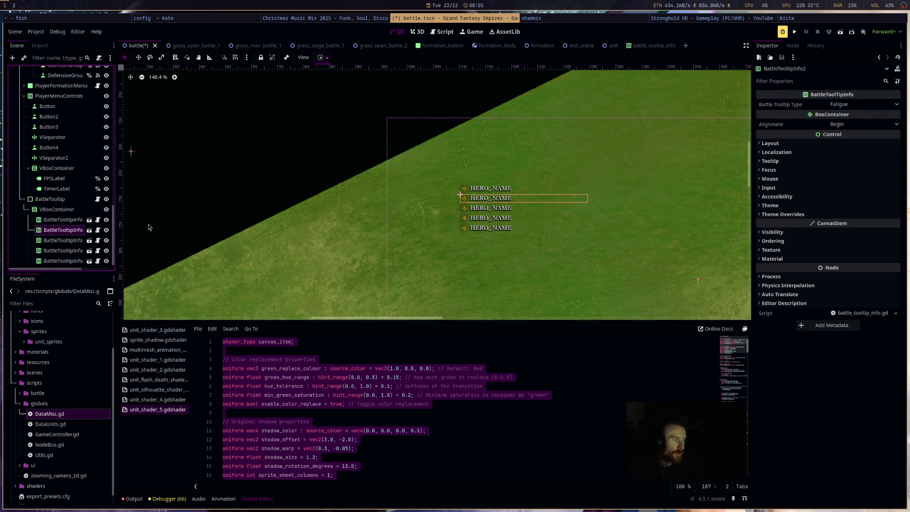
click(864, 104)
click(848, 124)
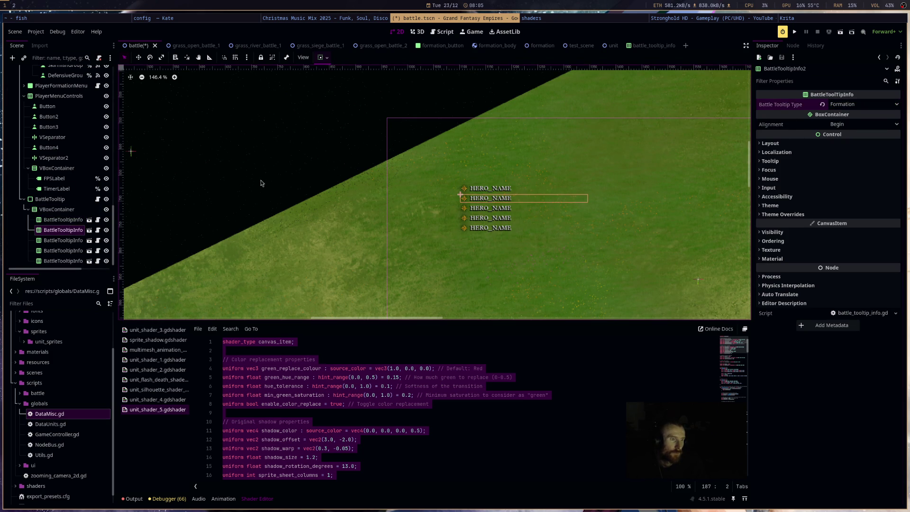
click(63, 240)
click(859, 106)
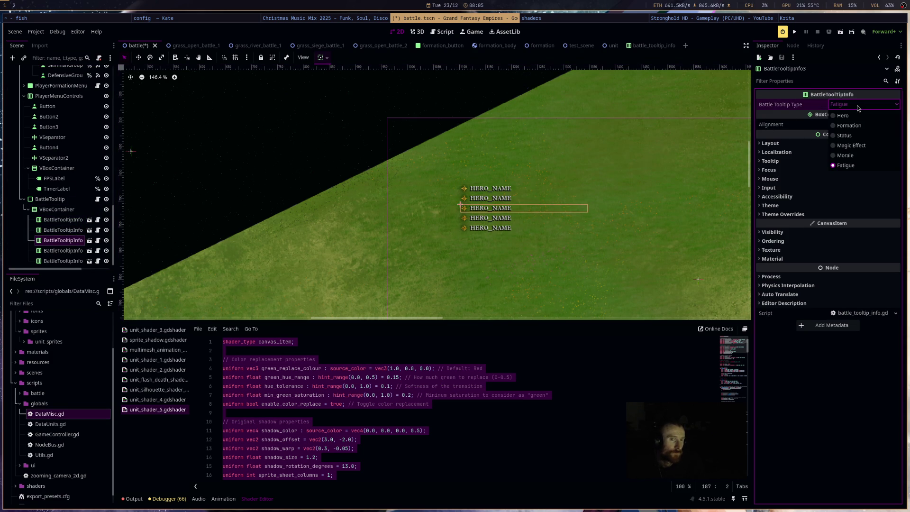
key(Escape)
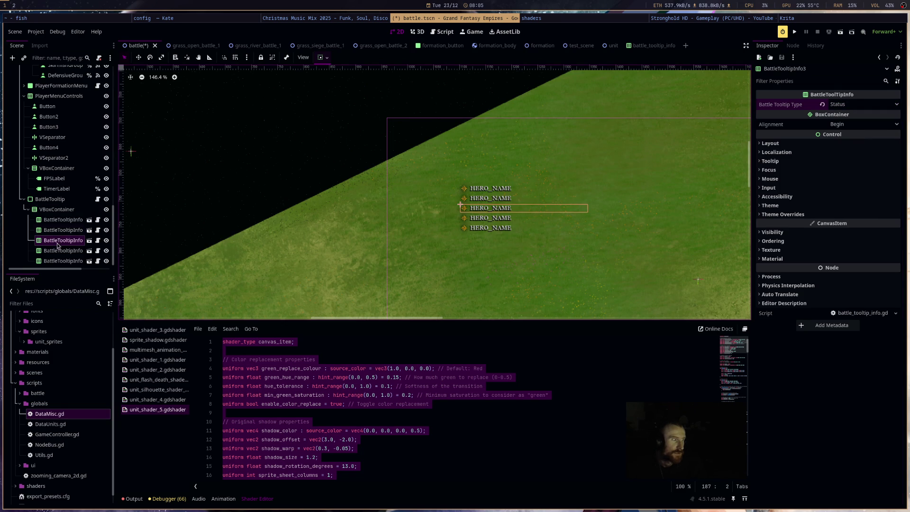
click(63, 250)
click(859, 104)
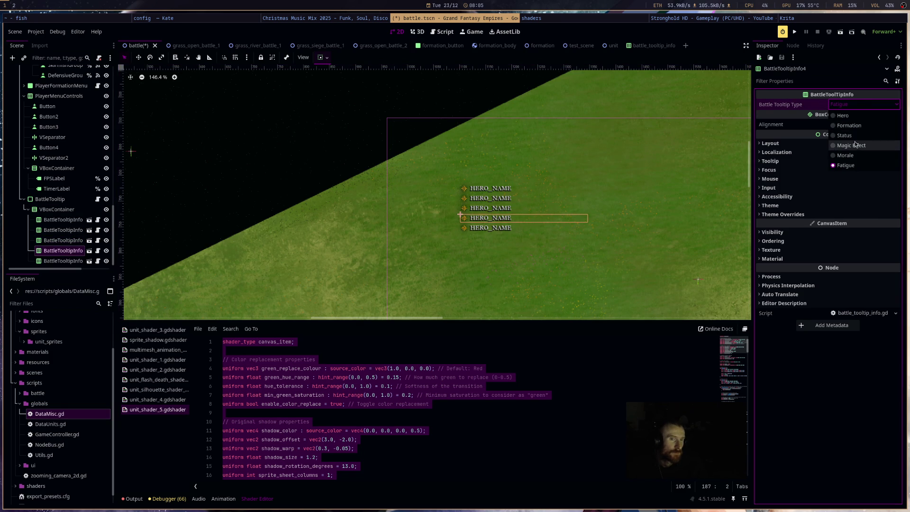
click(840, 146)
Set the fifth tooltip info to Morale, and make a duplicate sixth one set to Fatigue.
click(63, 260)
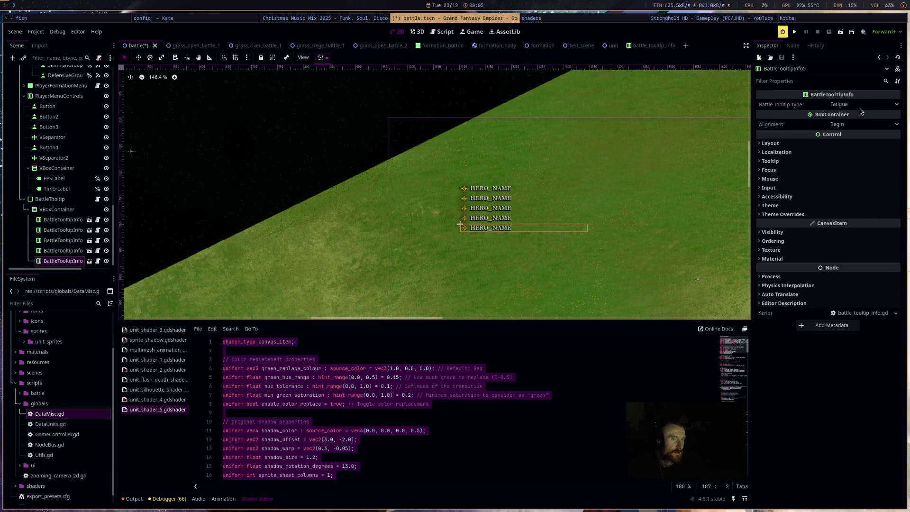
click(871, 105)
click(845, 155)
key(ctrl+d)
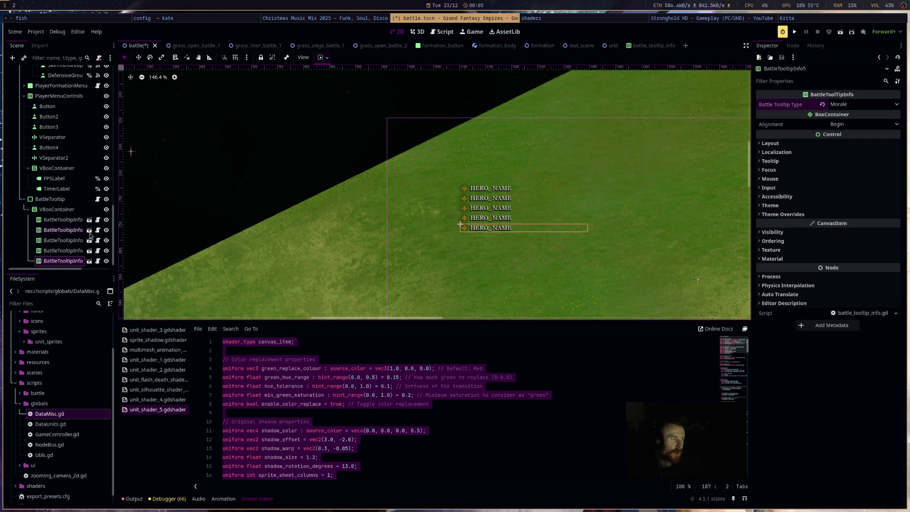
click(848, 104)
click(843, 137)
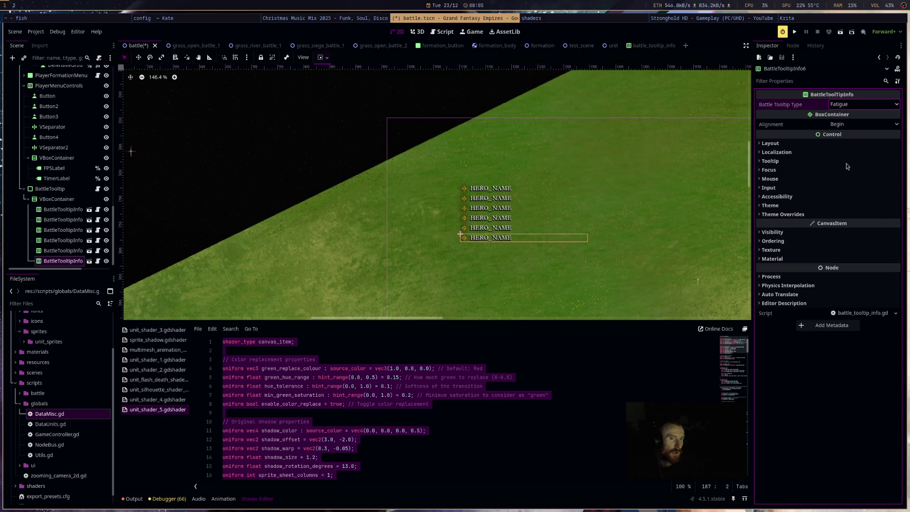
Save the battle scene and run the project to test the tooltips.
click(71, 250)
click(70, 260)
click(70, 250)
click(431, 237)
scroll(559, 200, down, 4)
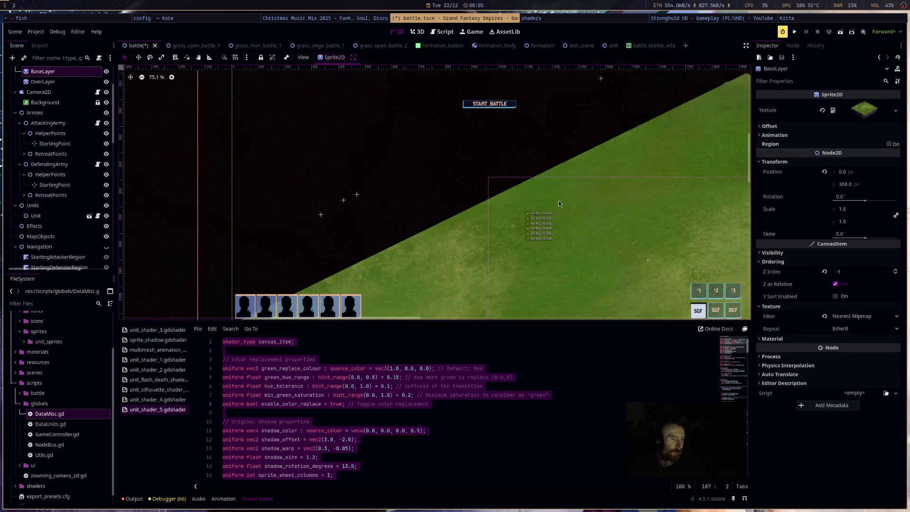
key(ctrl+s)
scroll(419, 180, up, 4)
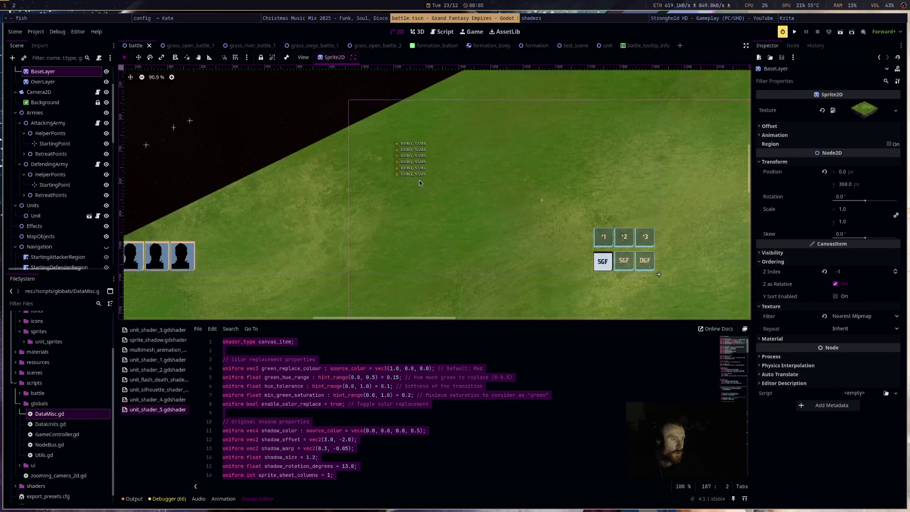
click(796, 32)
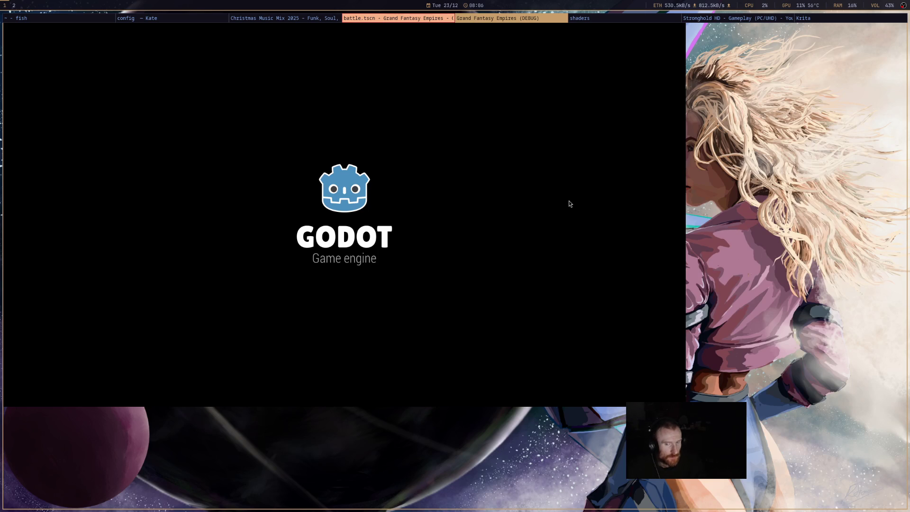
Append .get_parent() on line 18 so battle_tooltip comes from get_parent().get_parent().
click(428, 20)
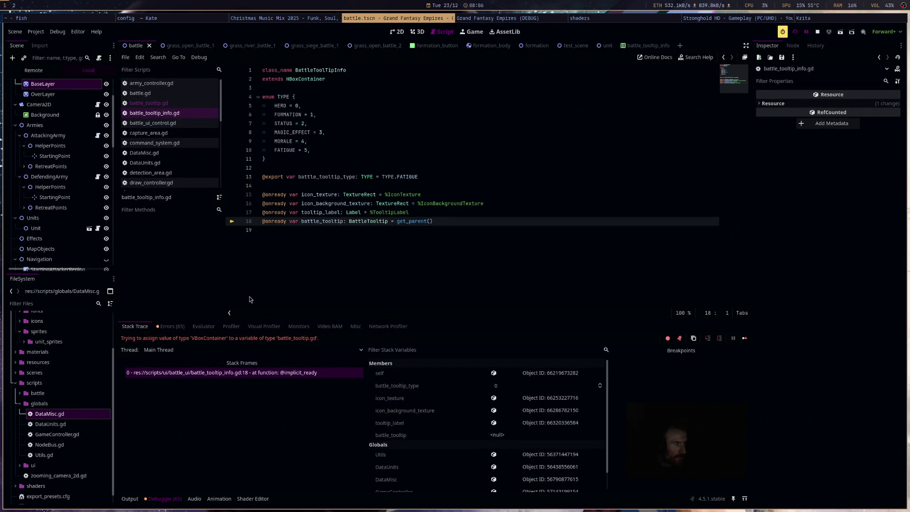
click(441, 221)
text(.get_pare)
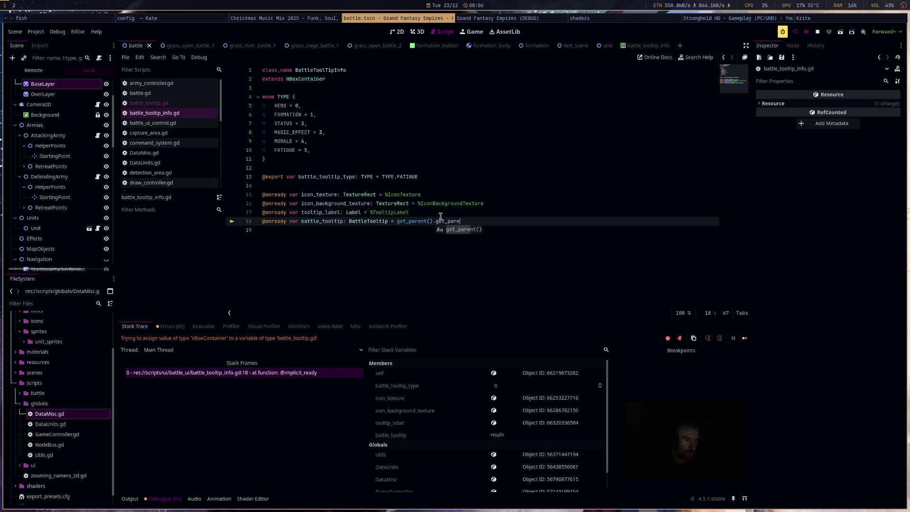
key(Return)
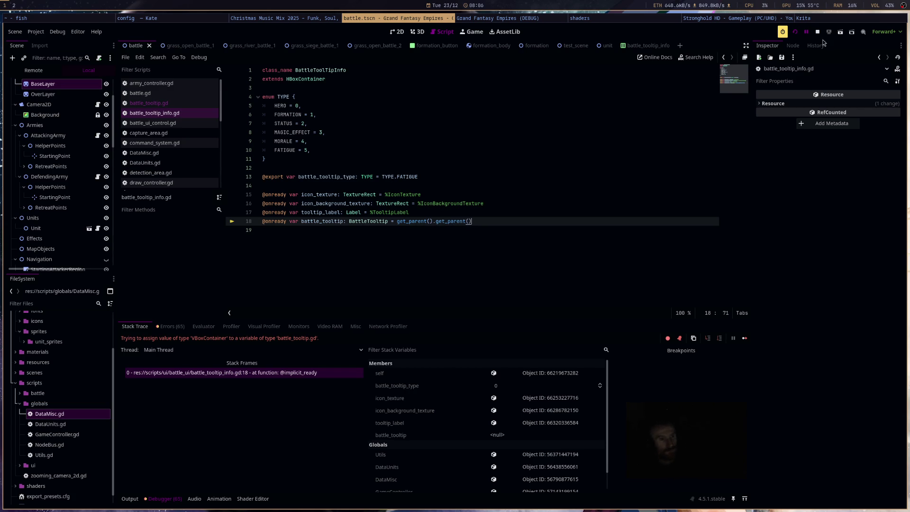
Restart the game, hover an army to check the hero labels, then close the game window.
click(817, 33)
click(796, 35)
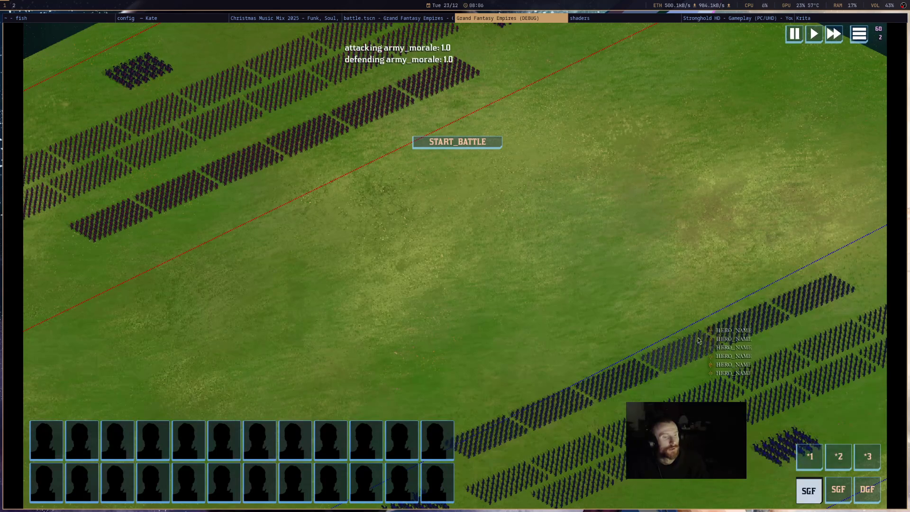
mouse_move(367, 122)
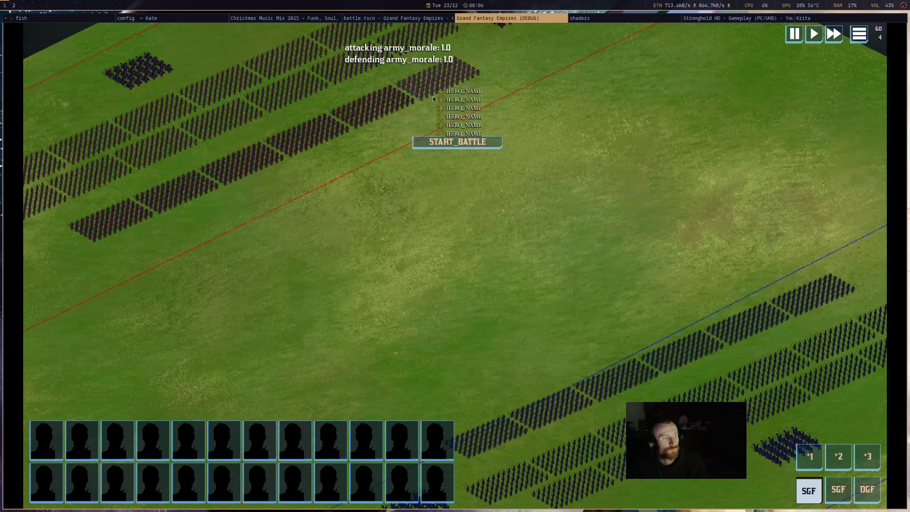
middle_click(552, 18)
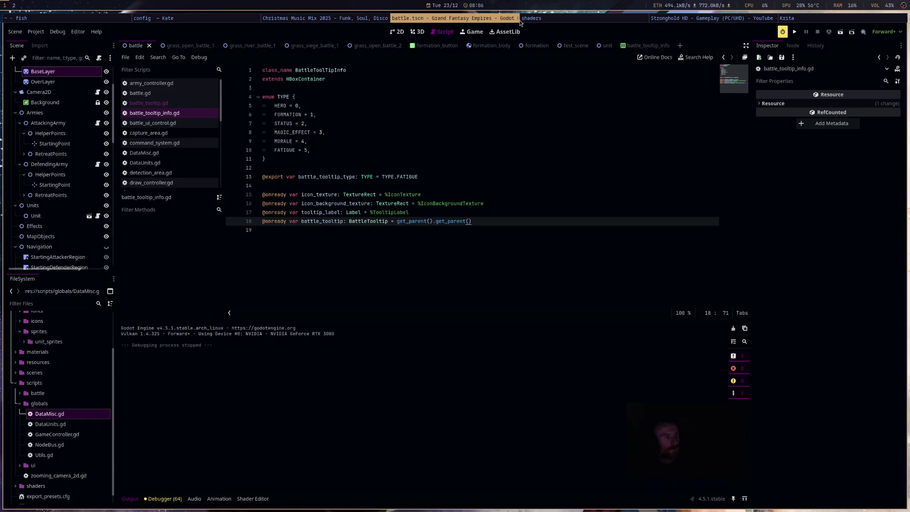
Close the shaders file manager and the Kate config editor, then return to the Godot editor.
click(572, 17)
middle_click(573, 17)
click(680, 18)
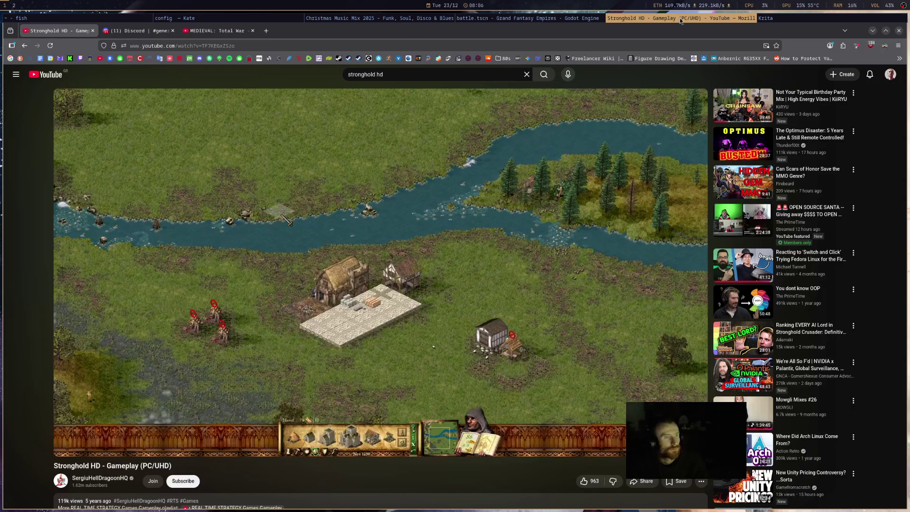
click(769, 19)
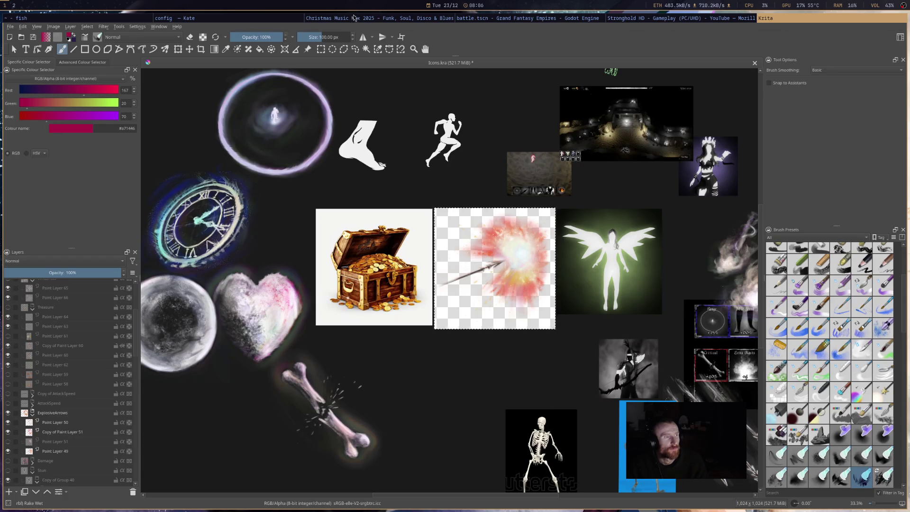
click(380, 18)
click(237, 18)
click(127, 18)
click(197, 21)
key(super+shift+q)
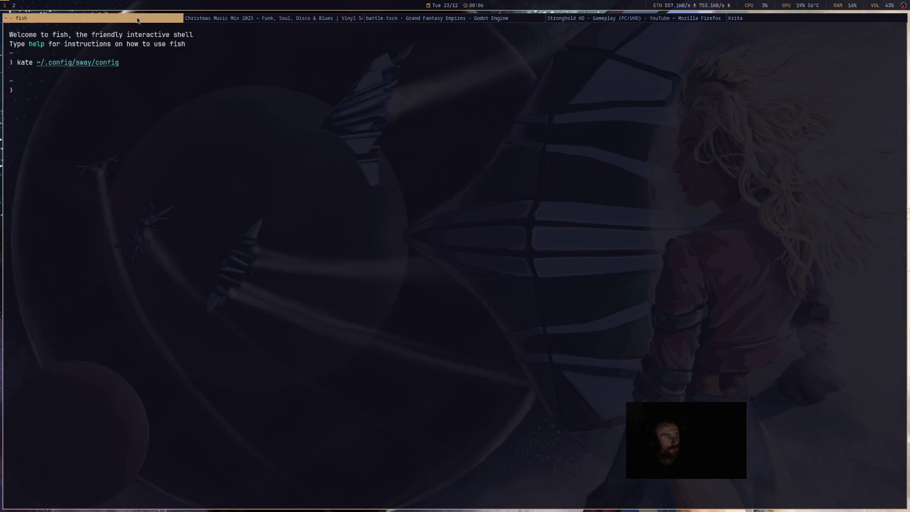
click(418, 19)
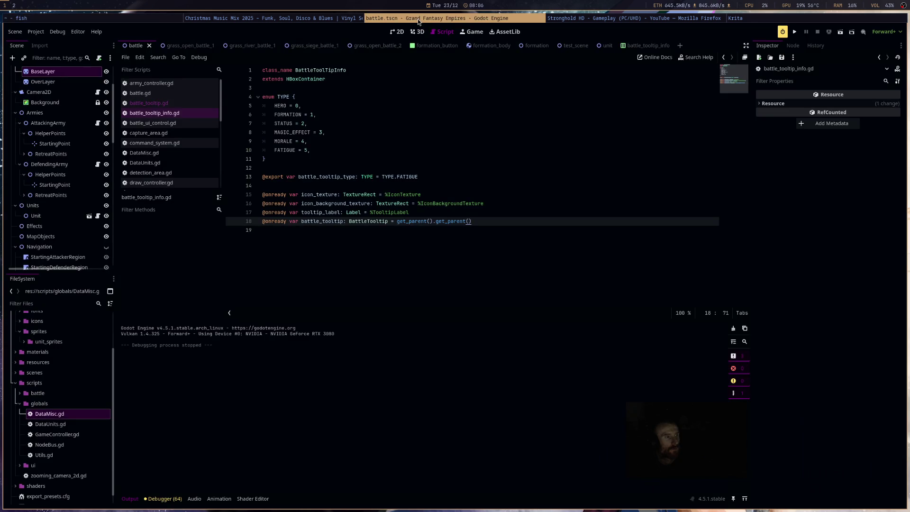
Review battle_tooltip.gd's tooltip update code, then show the unit scene in the 2D view.
click(514, 209)
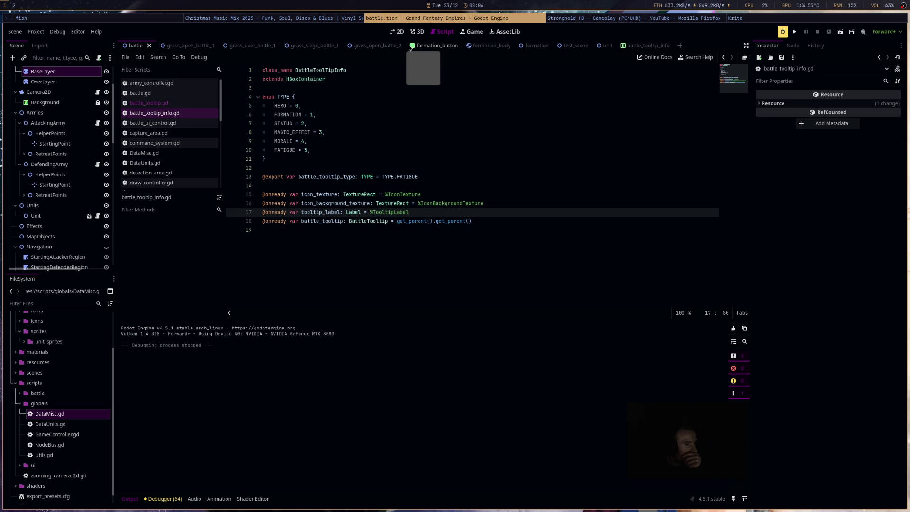
click(177, 106)
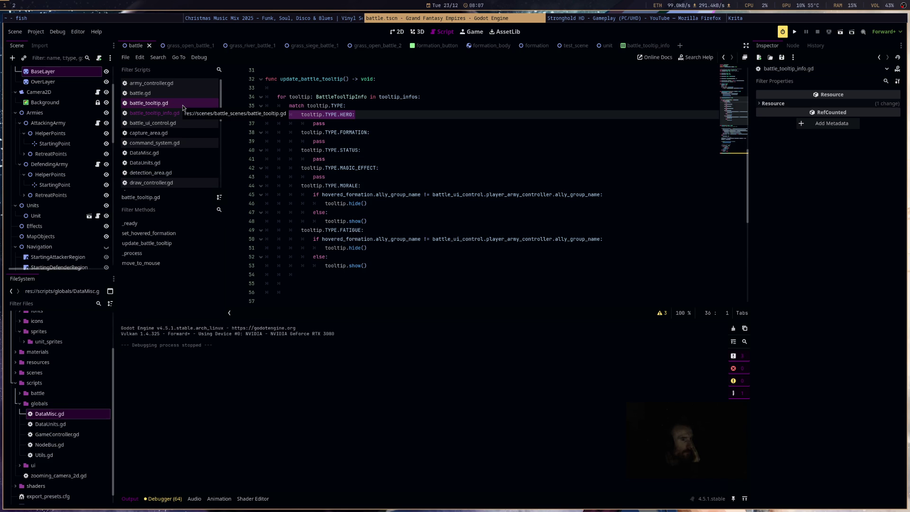
click(602, 46)
click(398, 31)
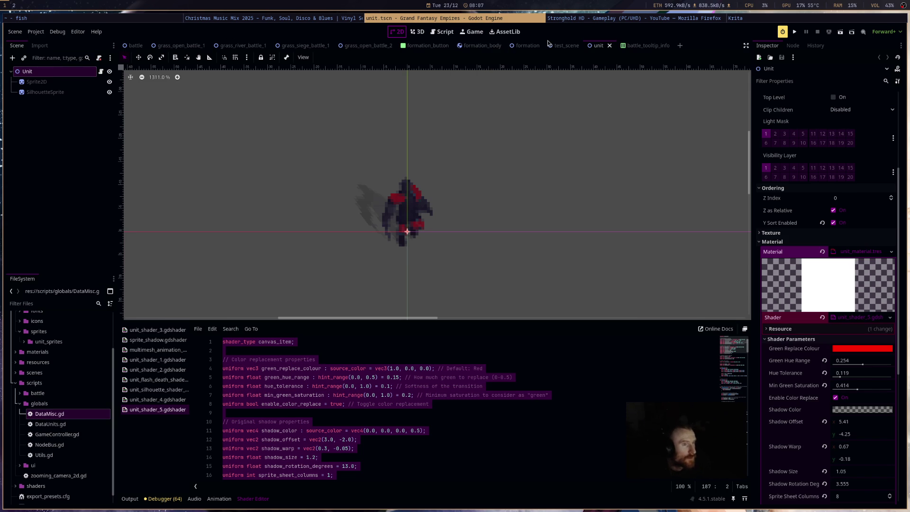
mouse_move(537, 44)
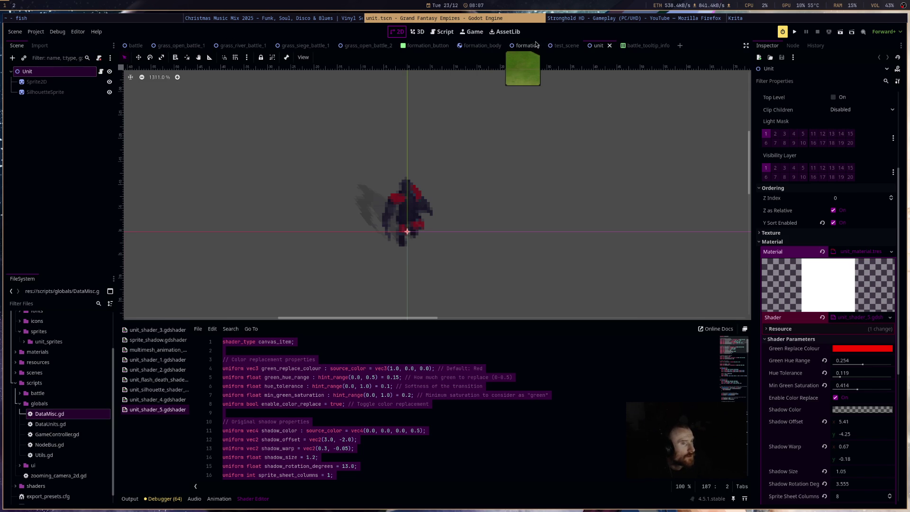
Copy the Unit node, create a new empty scene, then close it to reveal battle_tooltip_info.
right_click(79, 74)
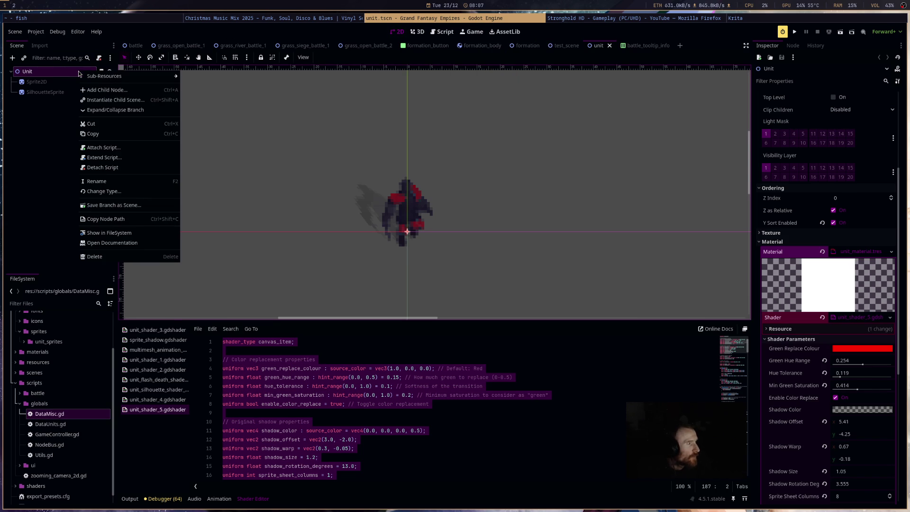
click(113, 136)
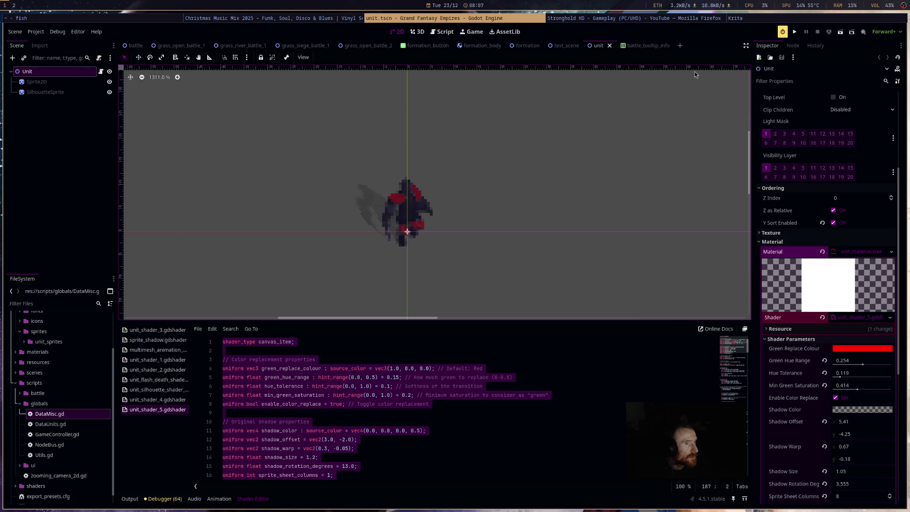
click(682, 46)
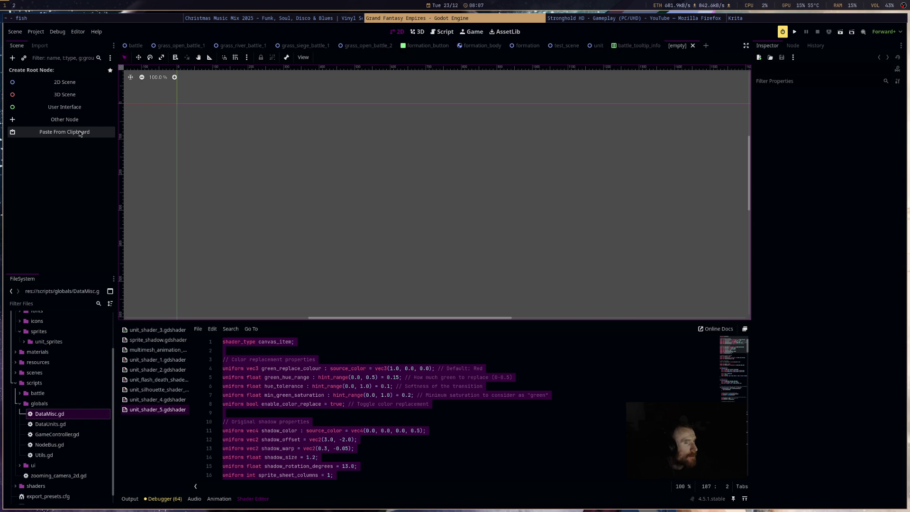
click(693, 46)
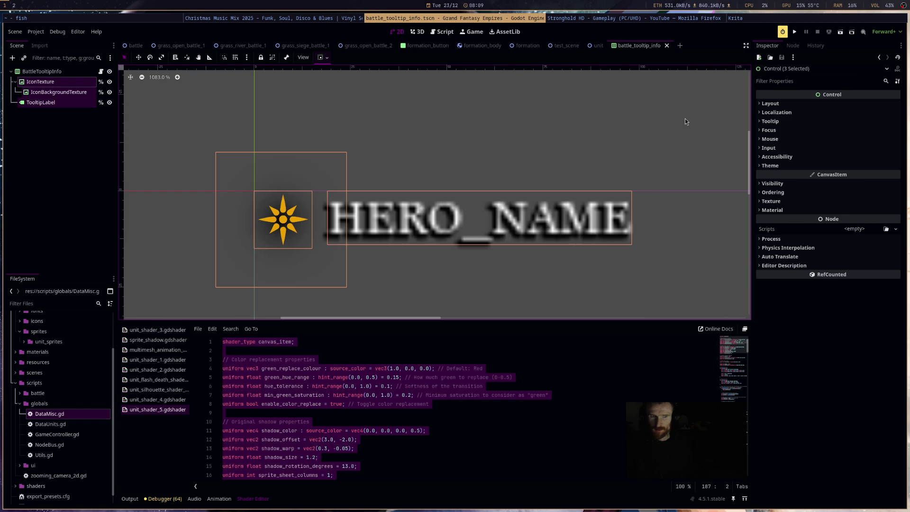
Switch to the formation scene.
click(520, 45)
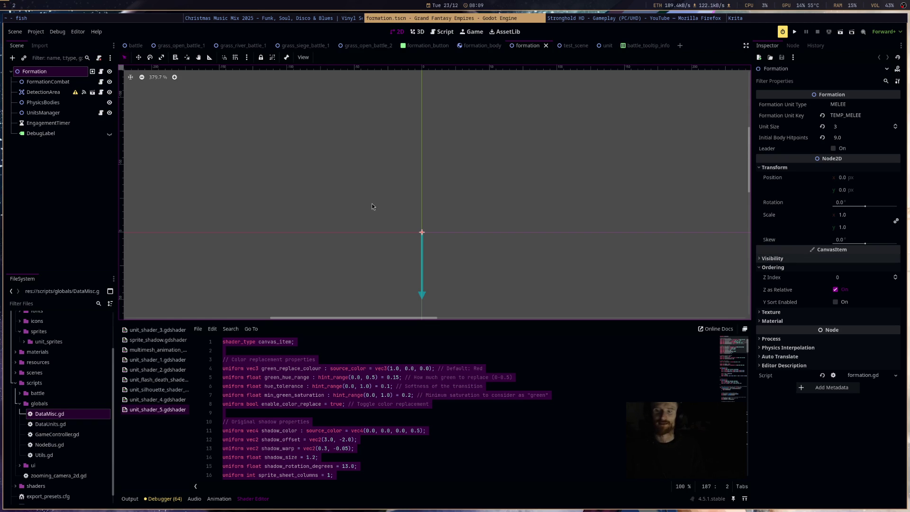
Right-click the Formation root node to add a new child node.
right_click(74, 74)
Add a Node2D child under Formation, move it right after UnitsManager, and begin renaming it.
click(124, 99)
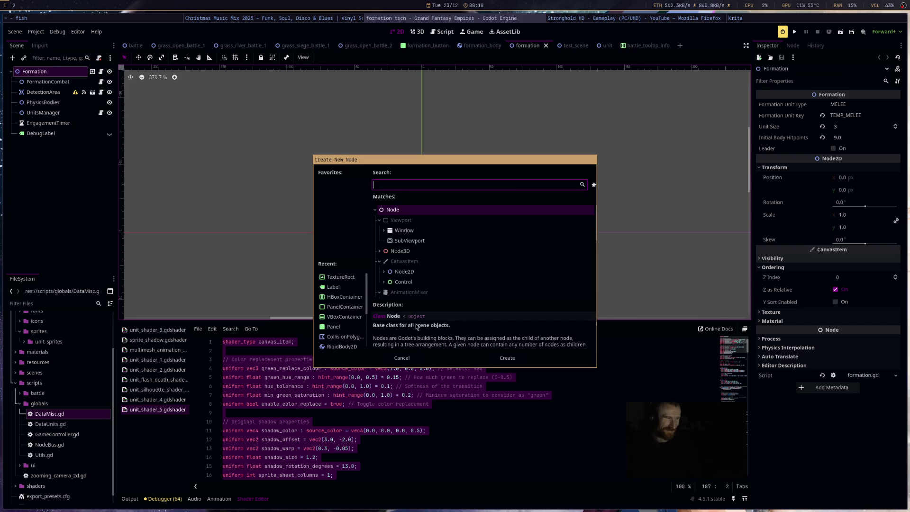
click(403, 278)
double_click(401, 267)
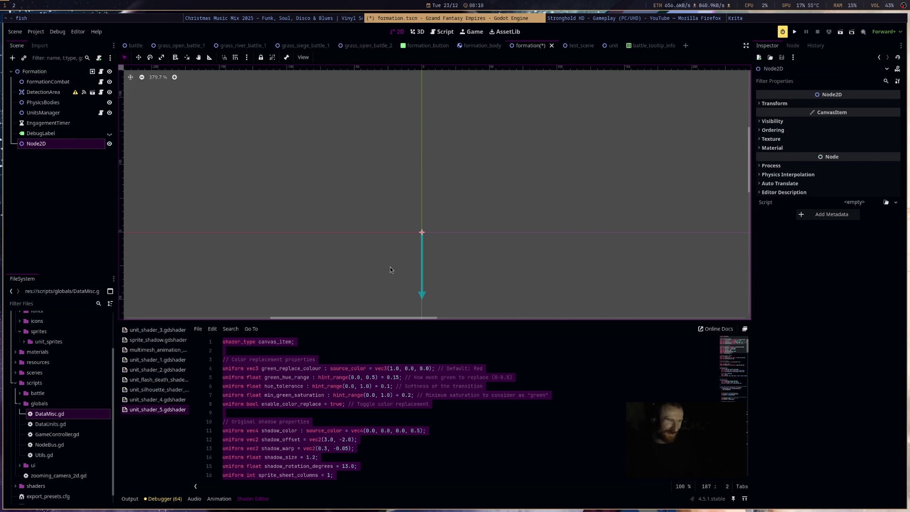
drag(63, 145, 86, 120)
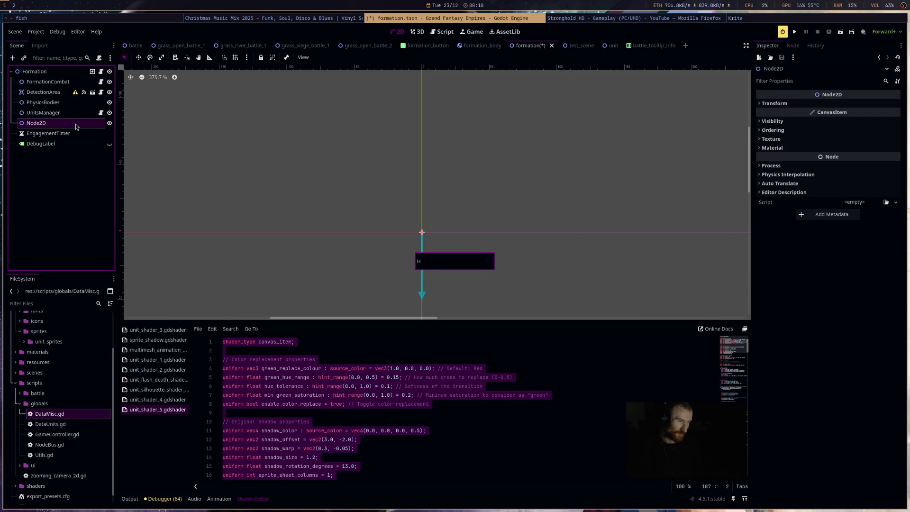
text(ger)
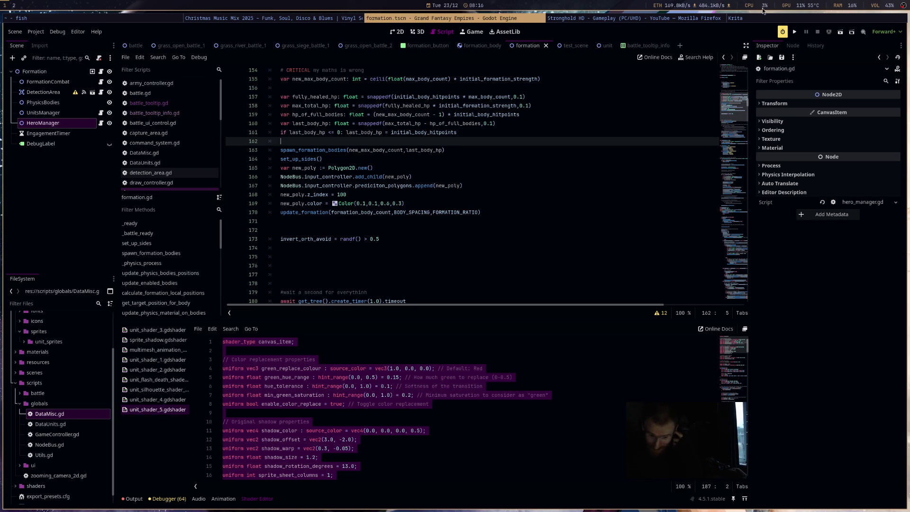
Run the game to test the new HeroManager setup.
click(798, 35)
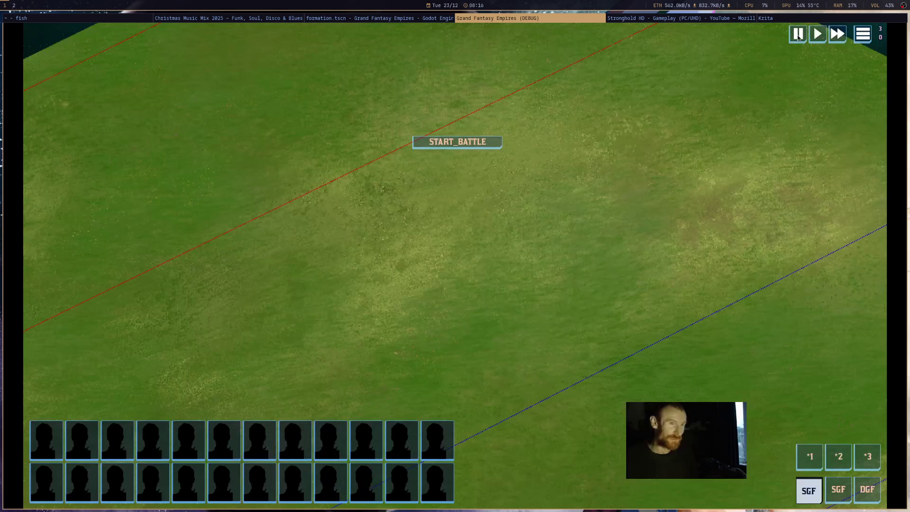
Start the battle and pan the zoomed-out camera to view both armies.
click(493, 143)
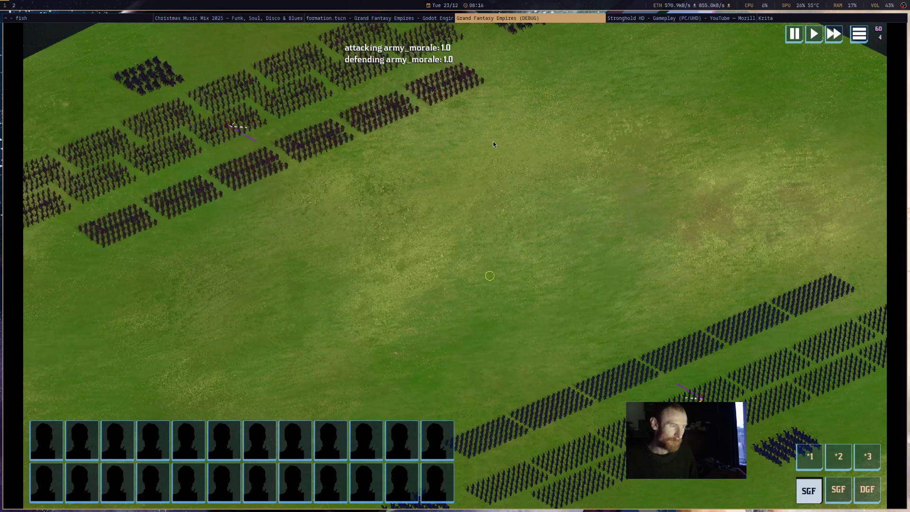
scroll(498, 143, down, 3)
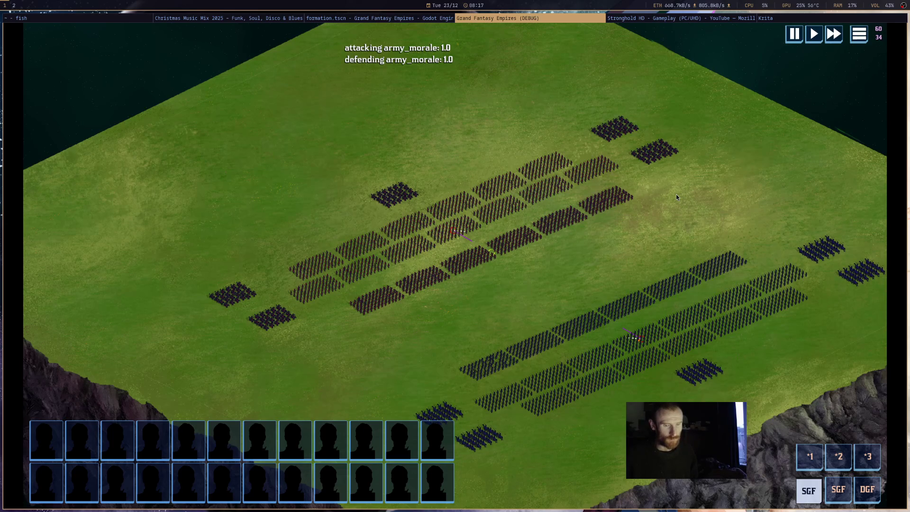
mouse_move(750, 224)
mouse_down()
mouse_move(480, 212)
mouse_move(594, 146)
mouse_move(654, 138)
mouse_move(621, 147)
mouse_move(632, 148)
mouse_up()
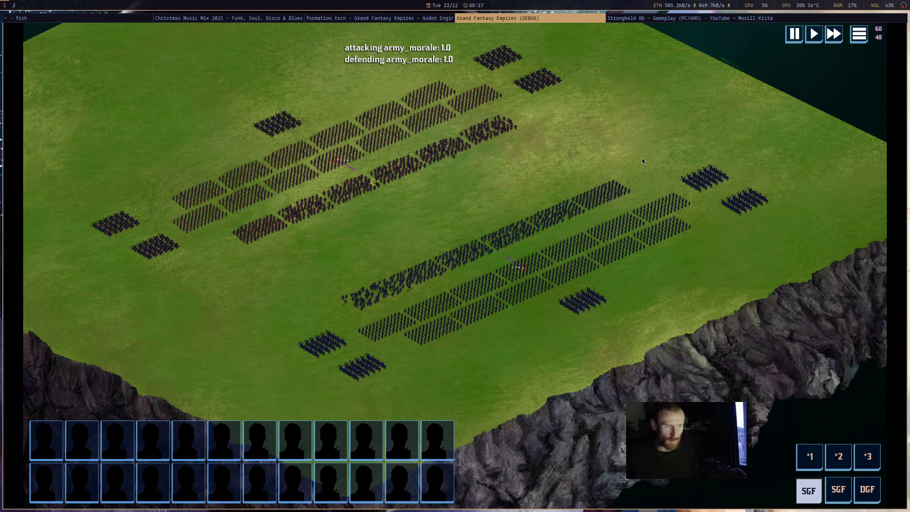
Select and deselect a few units, then close the running game window.
click(744, 198)
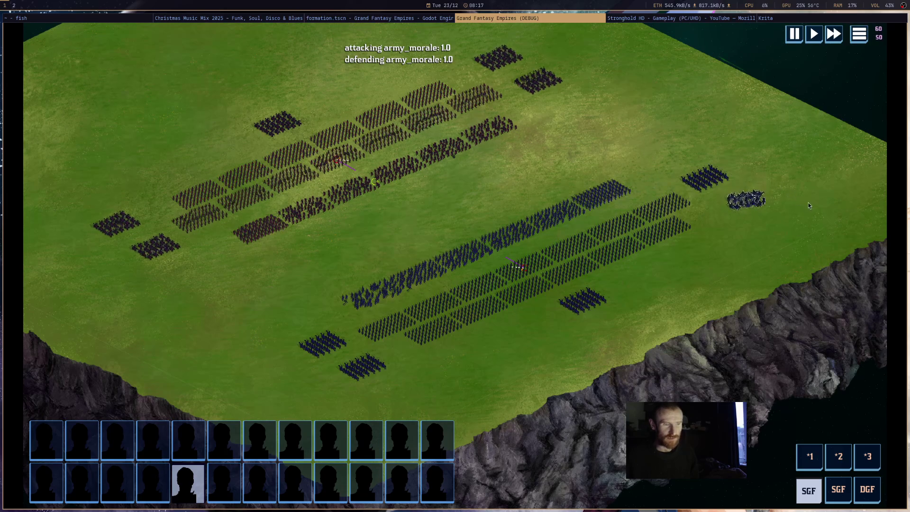
mouse_move(756, 204)
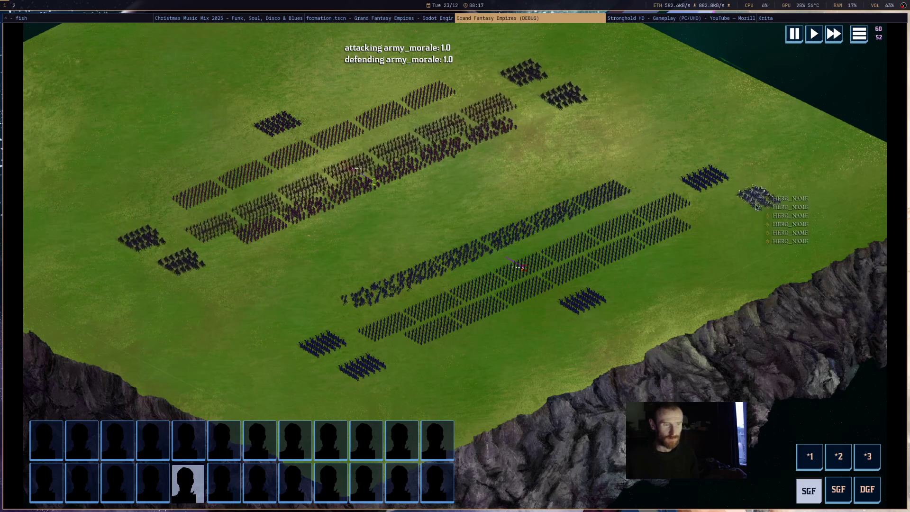
click(803, 204)
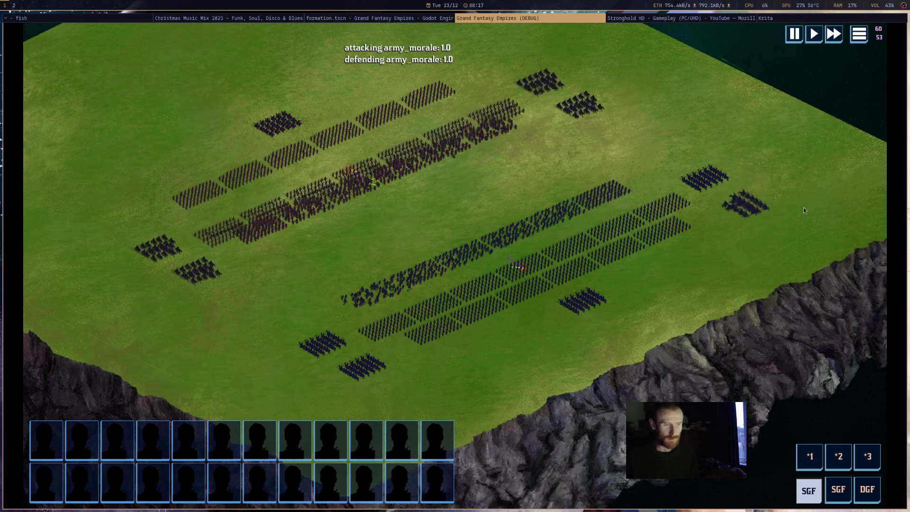
click(704, 155)
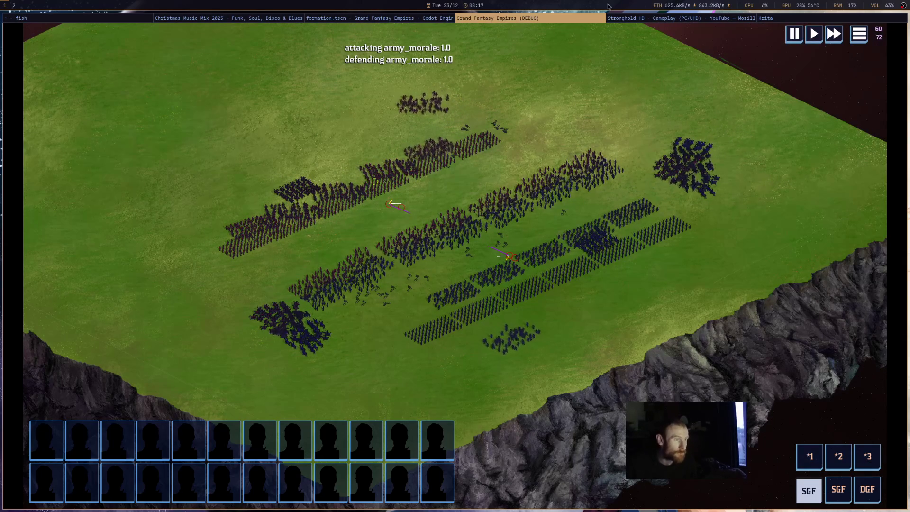
middle_click(577, 21)
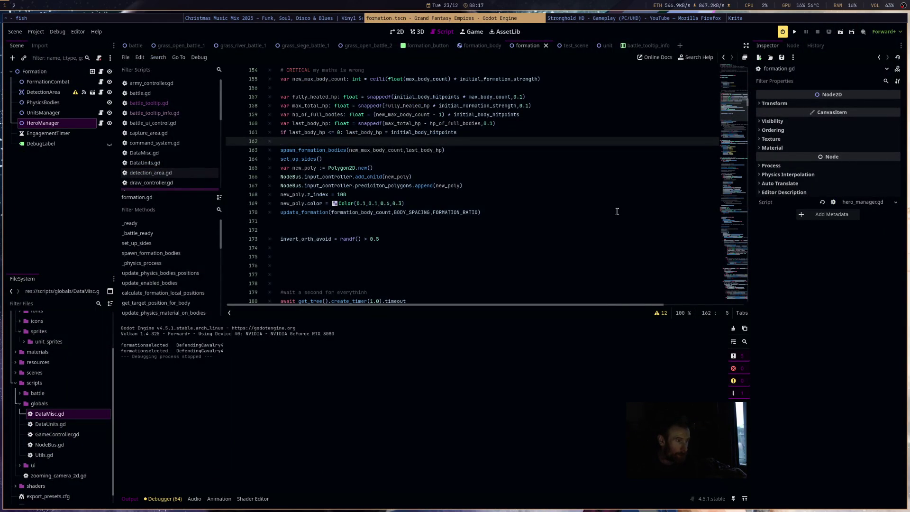
Open hero_manager.gd from the HeroManager node's script icon in the Scene dock.
click(100, 123)
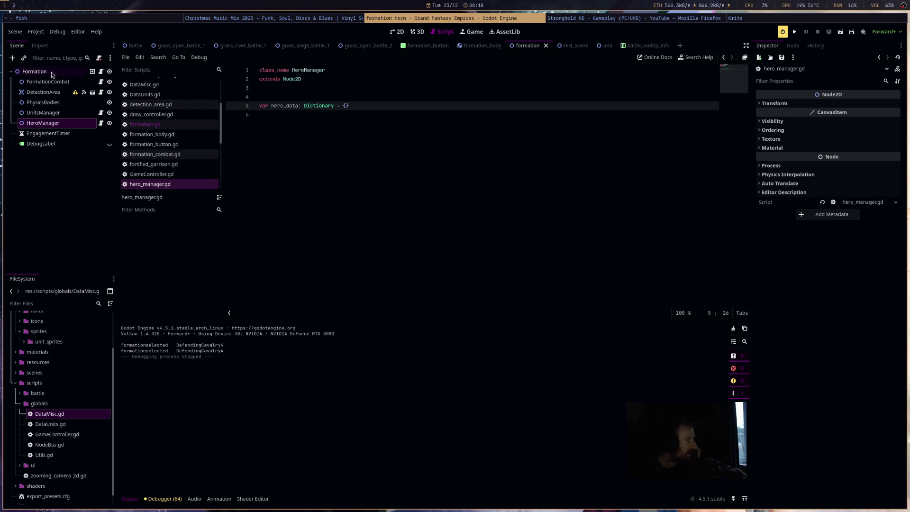
click(35, 31)
key(Escape)
Create a DataHeroes.gd script in scripts/globals and open it for editing.
right_click(60, 403)
mouse_move(123, 368)
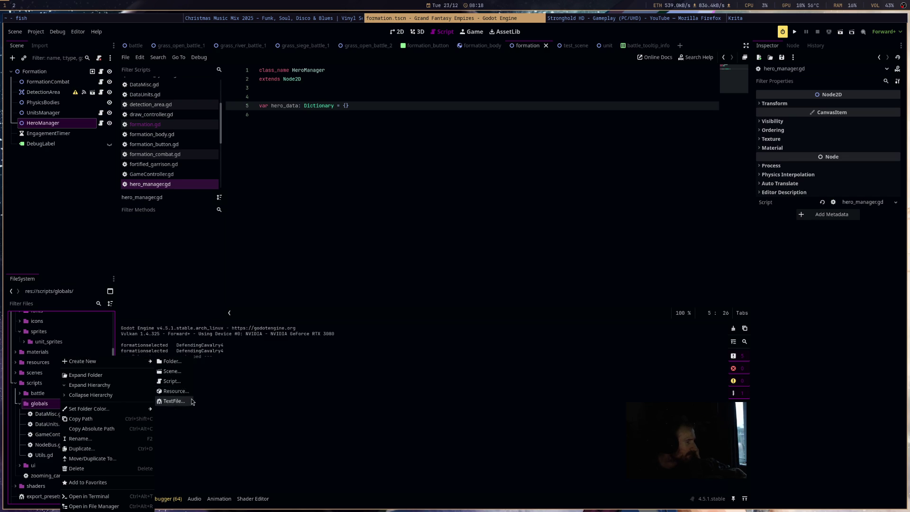
click(187, 382)
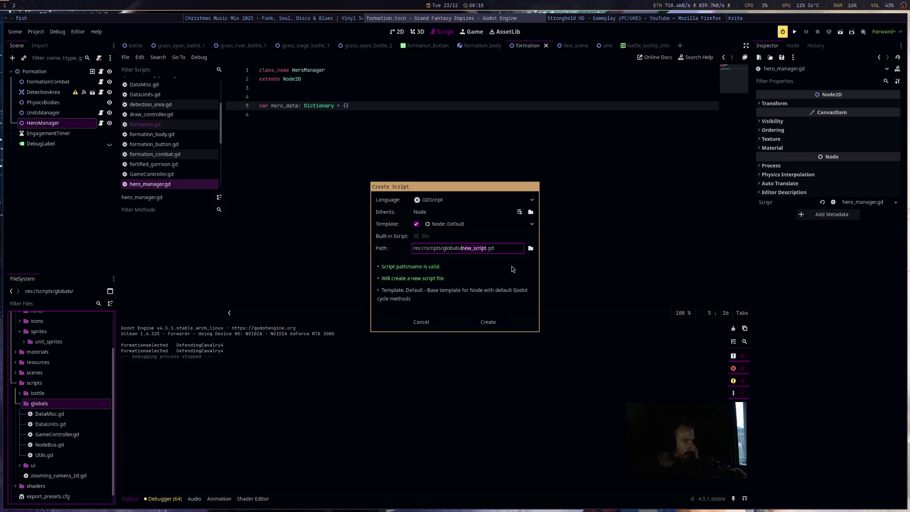
text(Data)
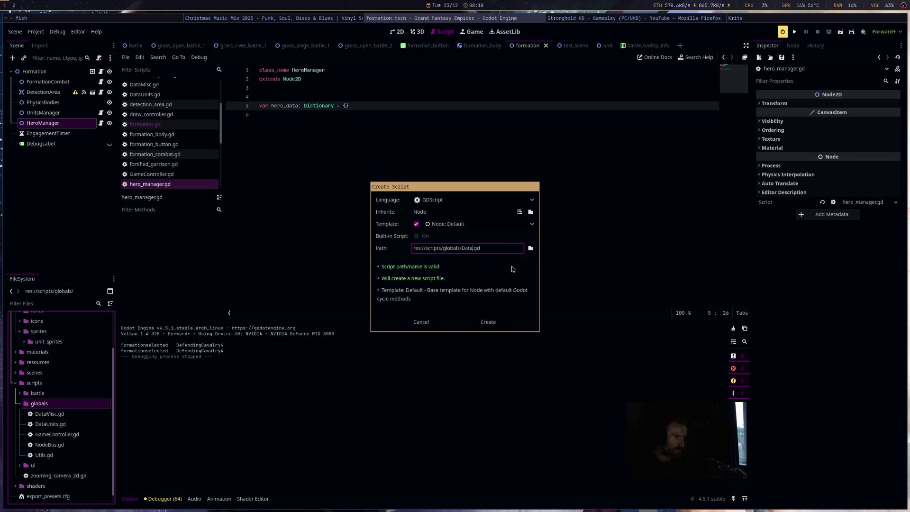
text(Heroes)
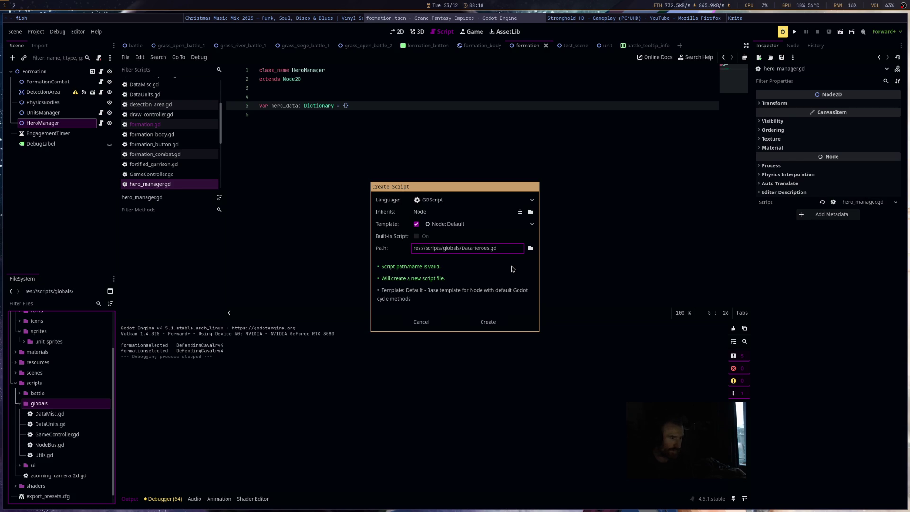
click(489, 322)
double_click(51, 413)
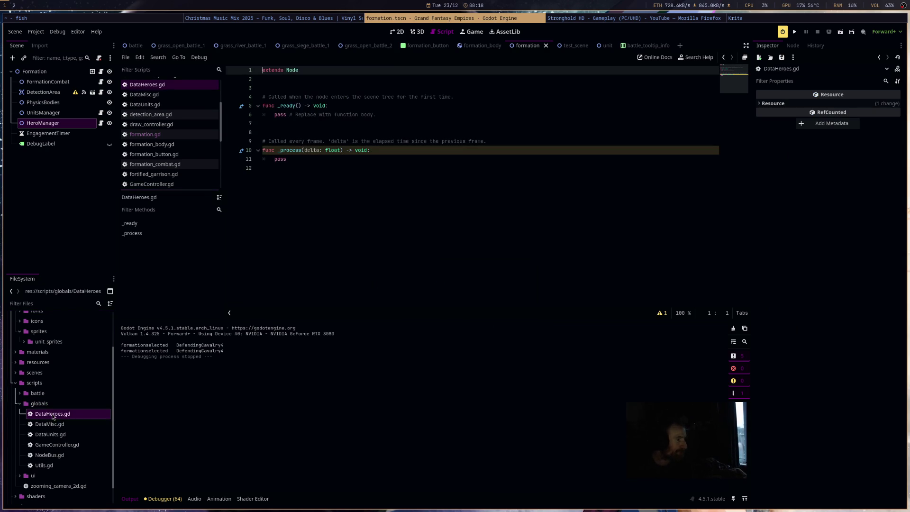
Delete DataHeroes.gd's template functions and start a const declaration.
click(366, 189)
key(shift+Up)
key(shift+Up)
key(shift+Up)
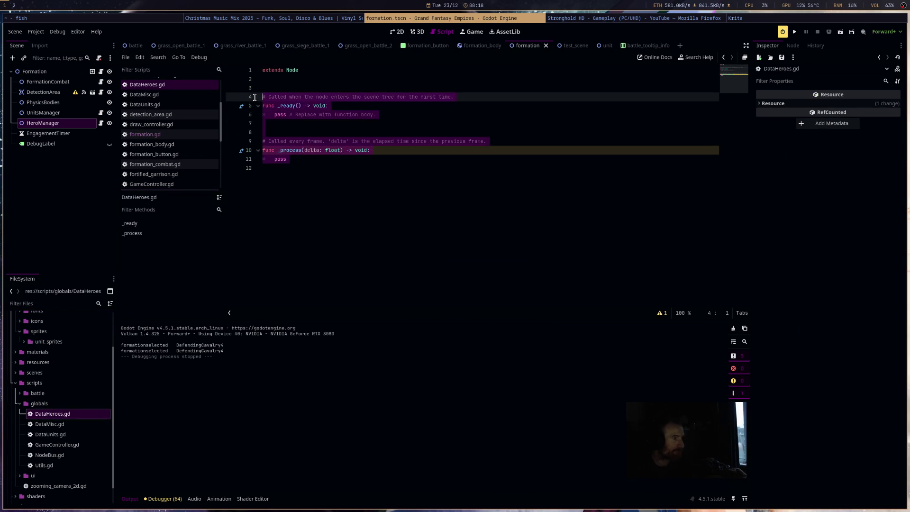
key(BackSpace)
text(const BASE_HERO)
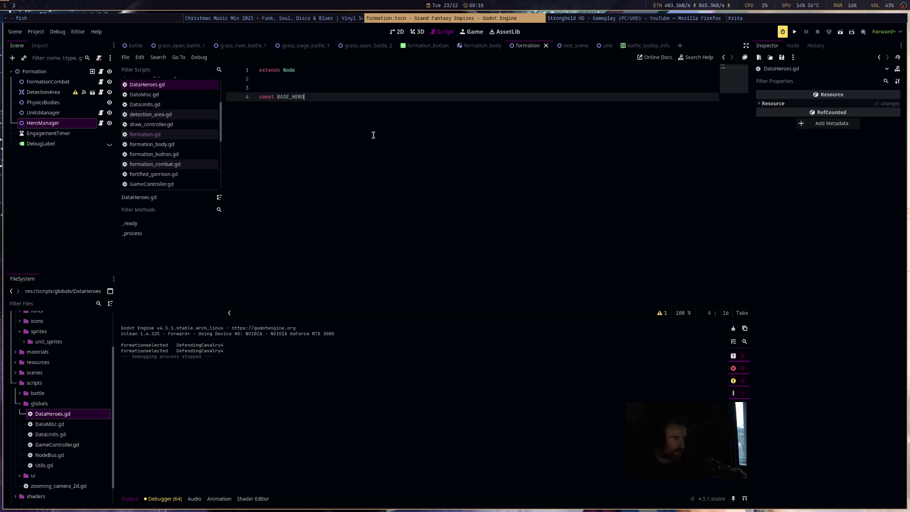
Check DataUnits.gd's data layout, then return to DataHeroes.gd.
click(72, 434)
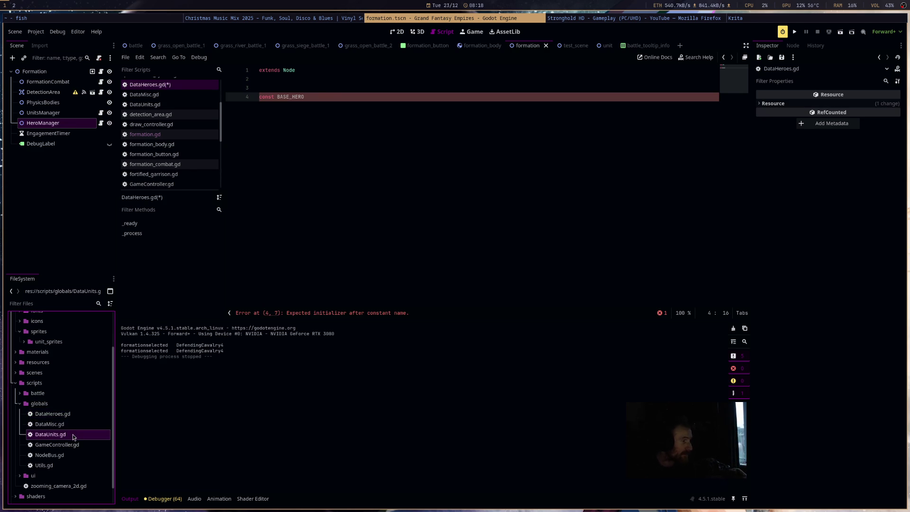
double_click(72, 435)
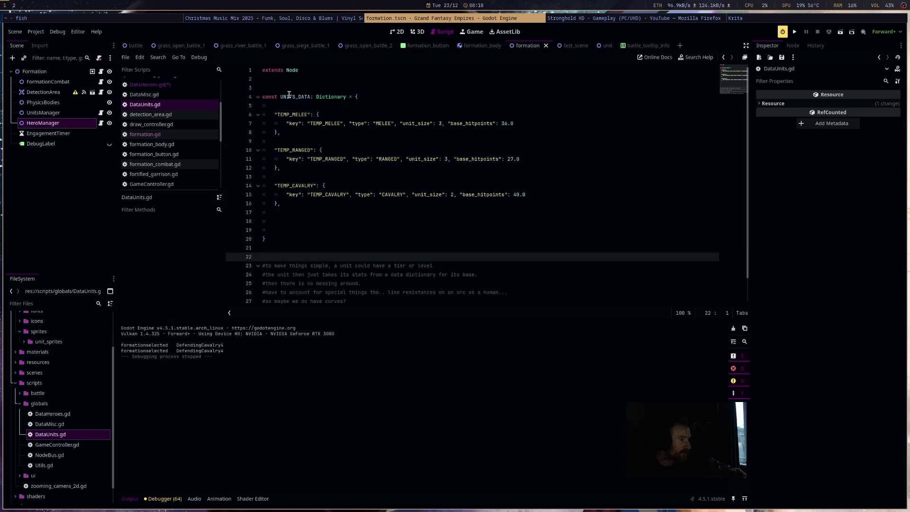
click(52, 415)
double_click(91, 414)
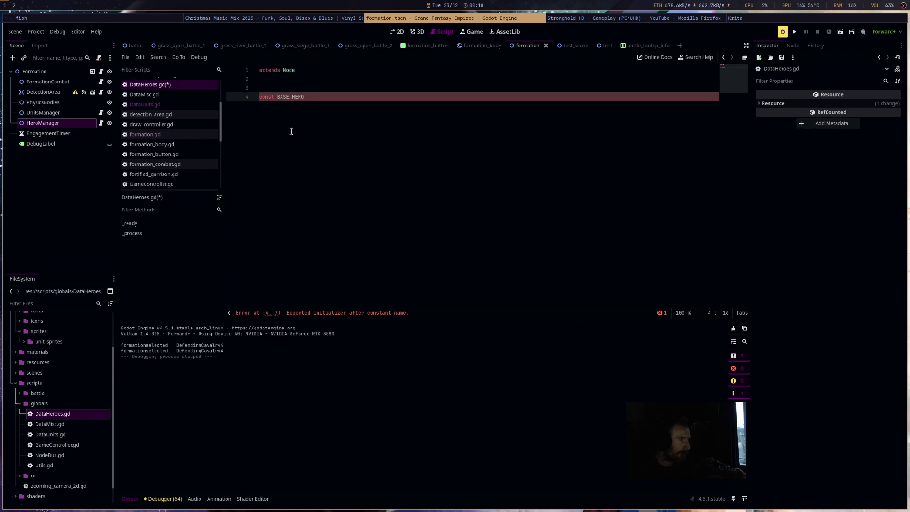
Write const HEROES_DATA: Dictionary = { } and clean up stray brackets and blank lines.
key(BackSpace)
text(HEROES_DATA: {)
key(Return)
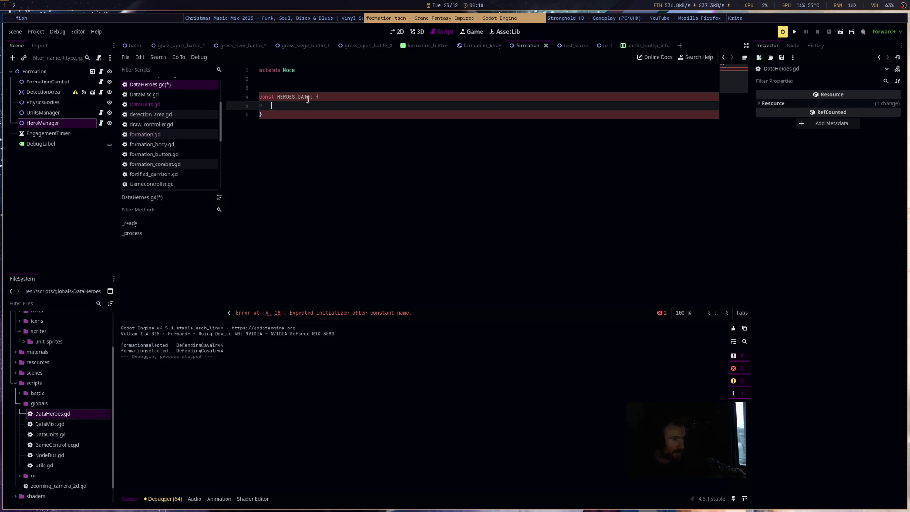
key(BackSpace)
key(BackSpace)
key(BackSpace)
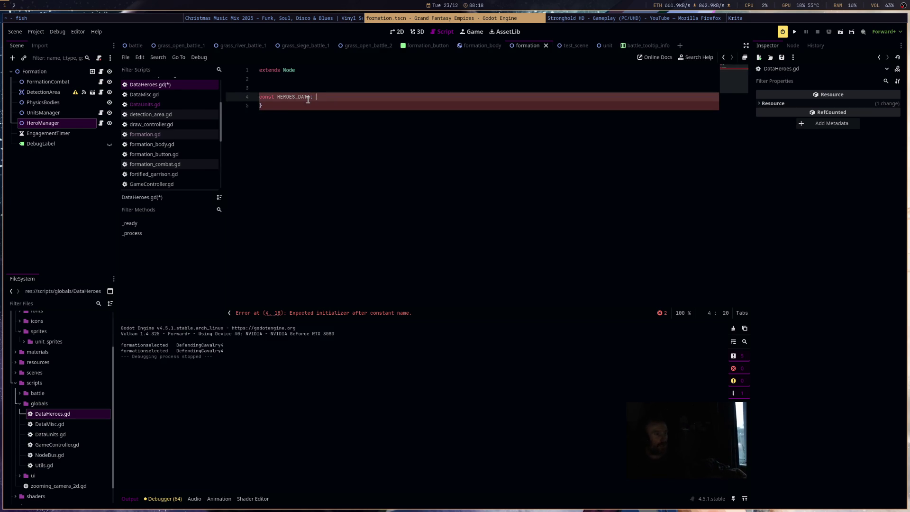
text(D)
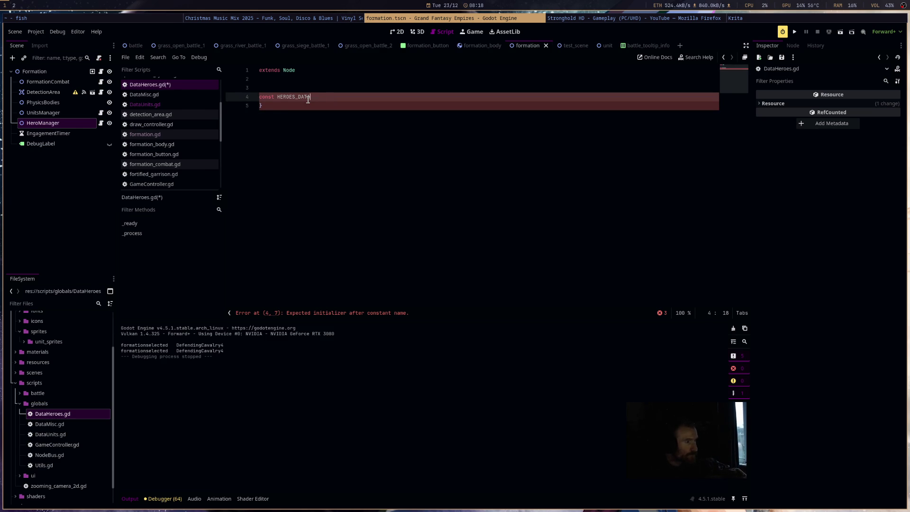
text(ictionary )
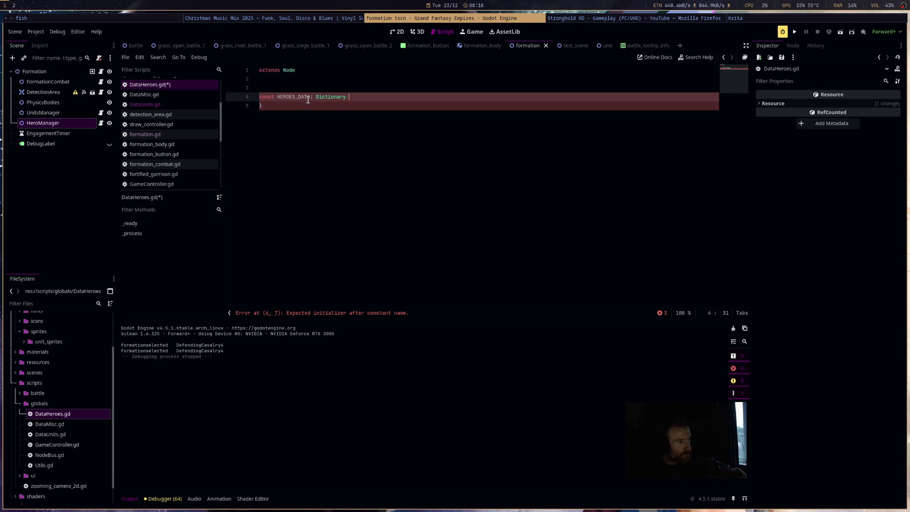
text({)
key(Return)
click(321, 124)
key(BackSpace)
click(329, 109)
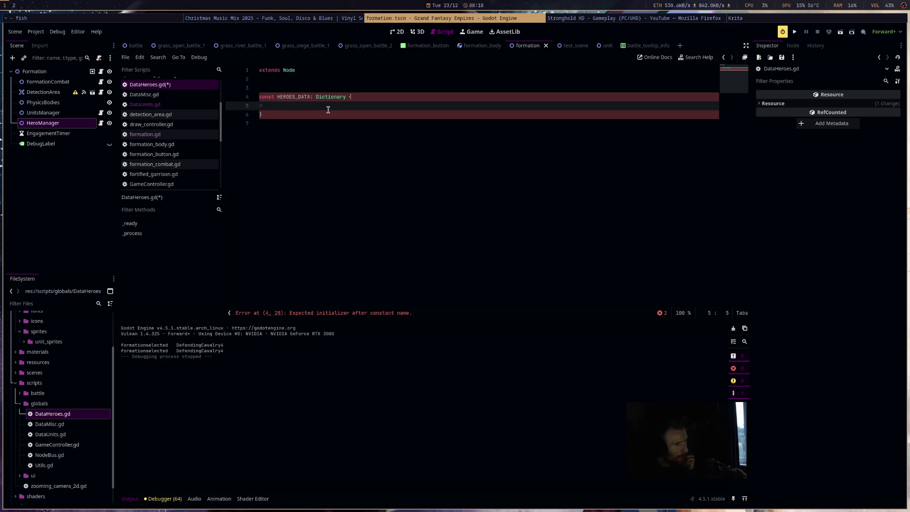
click(349, 97)
Complete the = assignment and add a "GALAHAD": { } entry inside HEROES_DATA.
text(=)
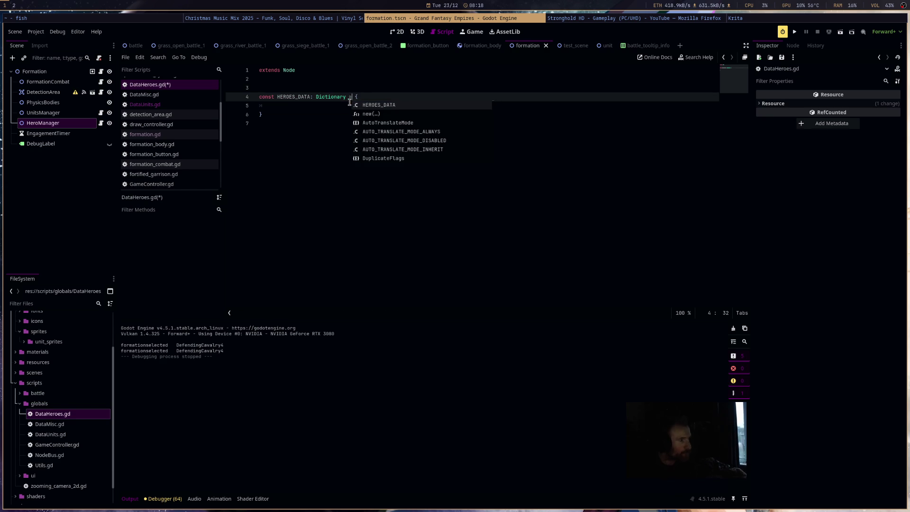
click(345, 105)
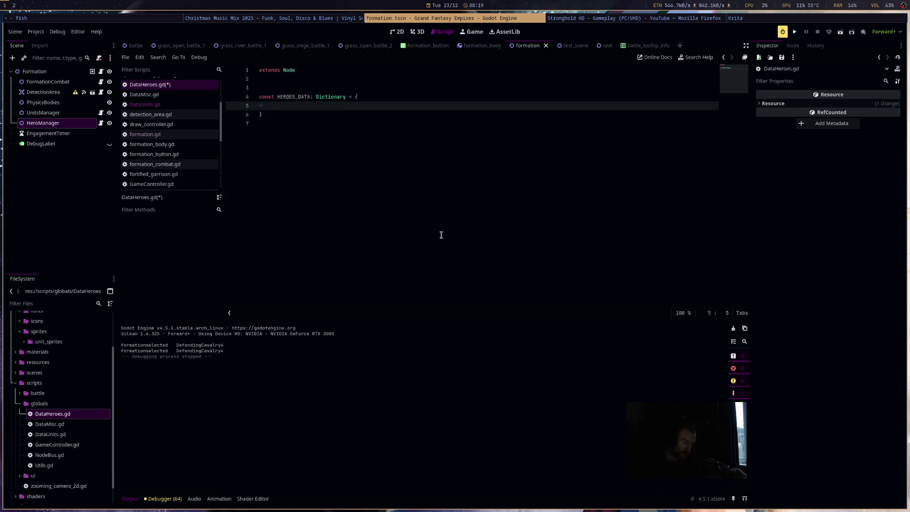
text("GALAHAD":)
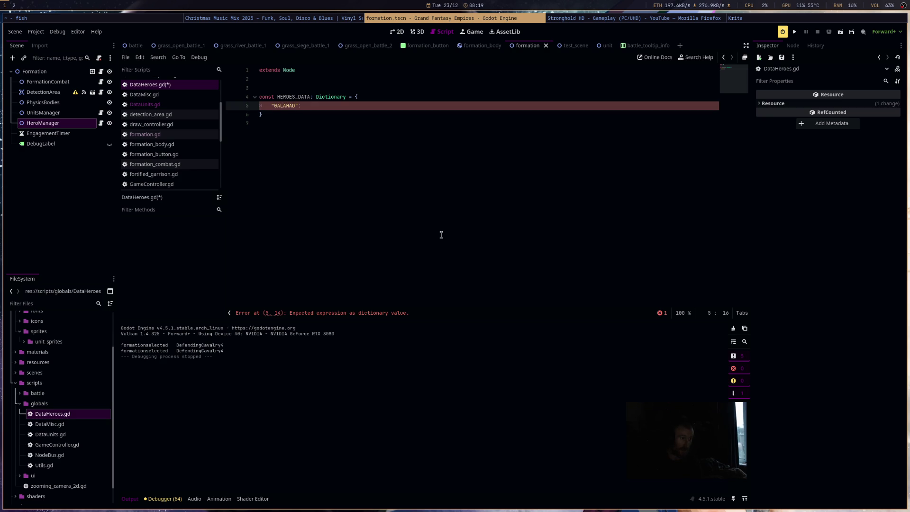
text({)
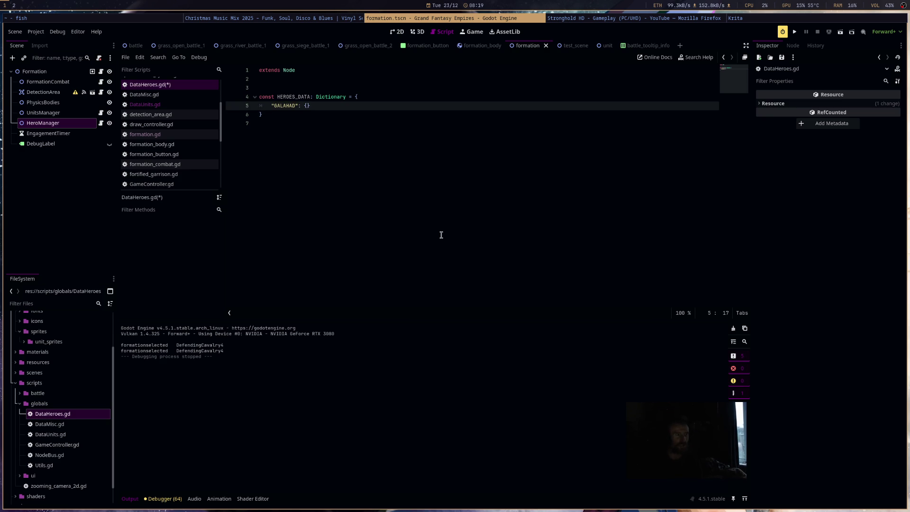
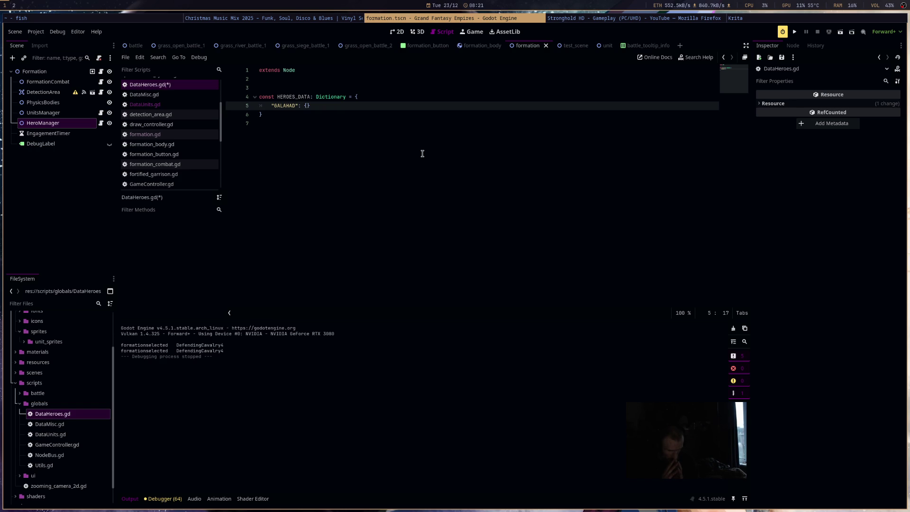
Replace GALAHAD's UNIT_TYPE key with "TYPE": "KNIGHT" in HEROES_DATA and save DataHeroes.gd.
text("UNIT_TYPE": ")
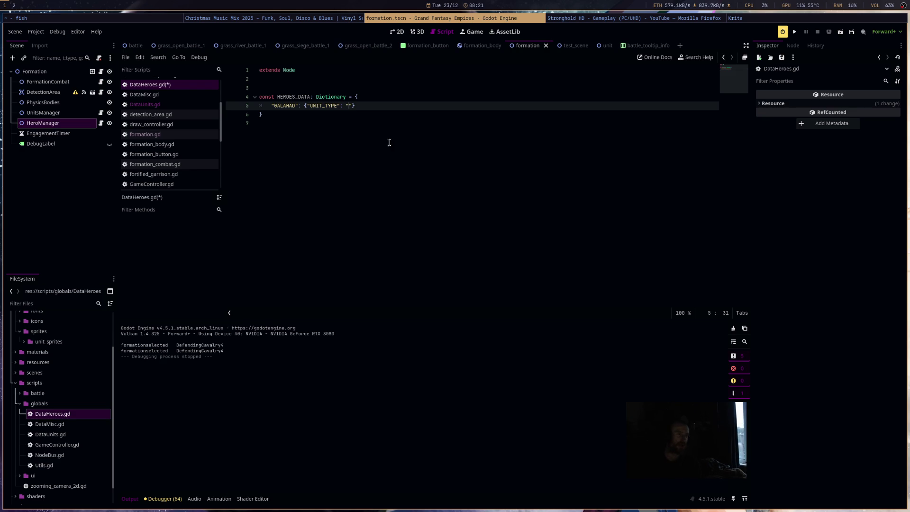
click(330, 99)
double_click(330, 102)
text(TYPE": ")
text(KNIGHT)
key(ctrl+s)
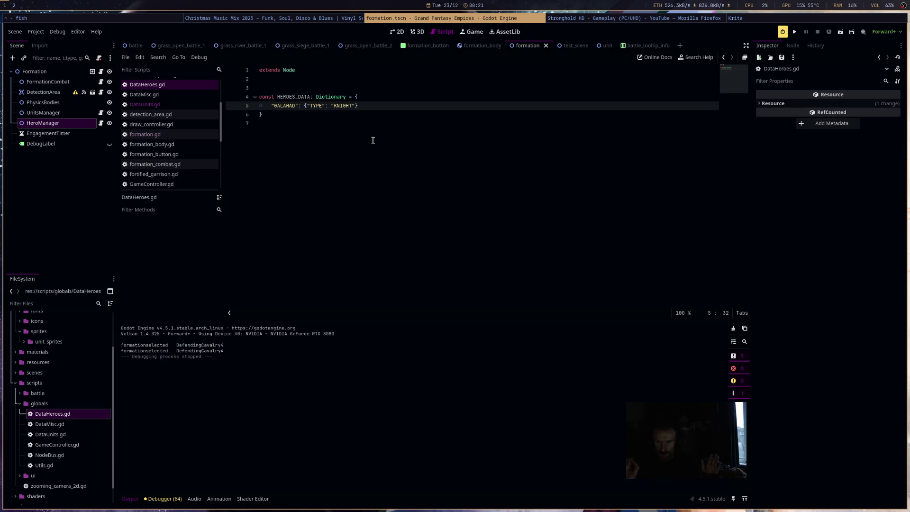
double_click(315, 106)
click(534, 158)
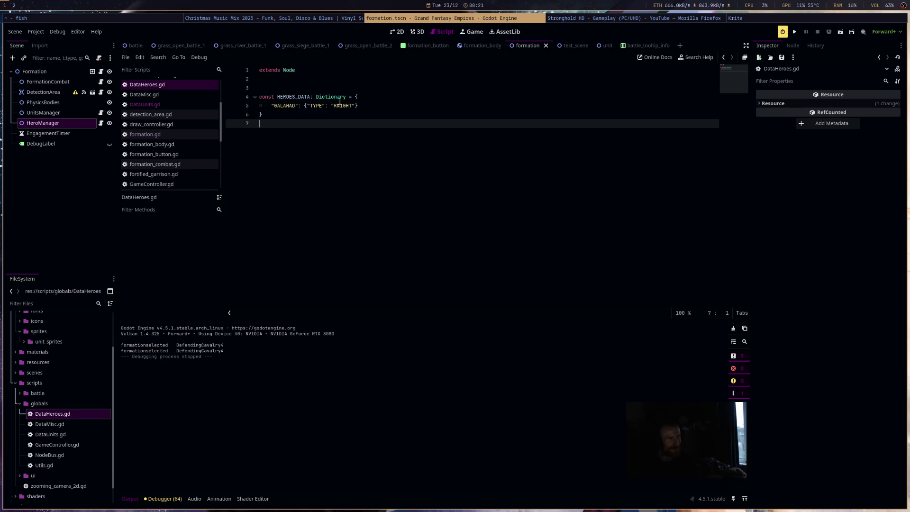
drag(375, 107, 270, 106)
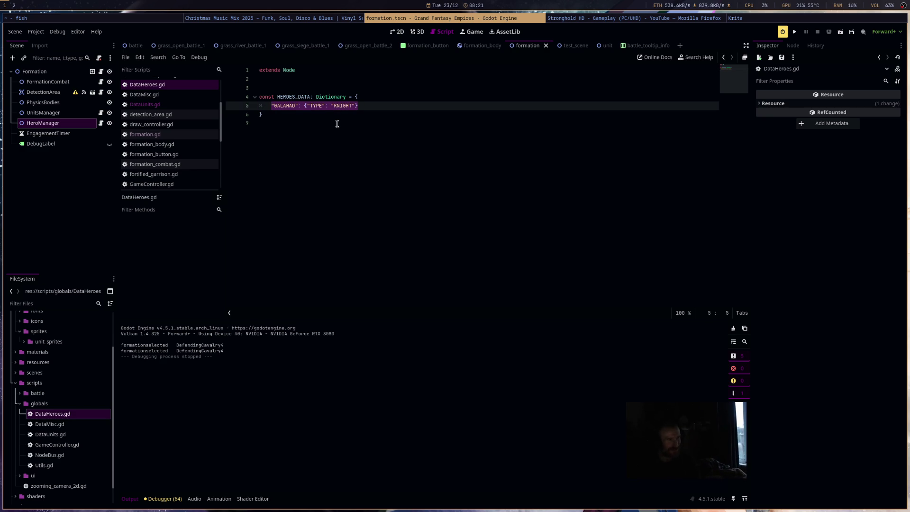
double_click(312, 105)
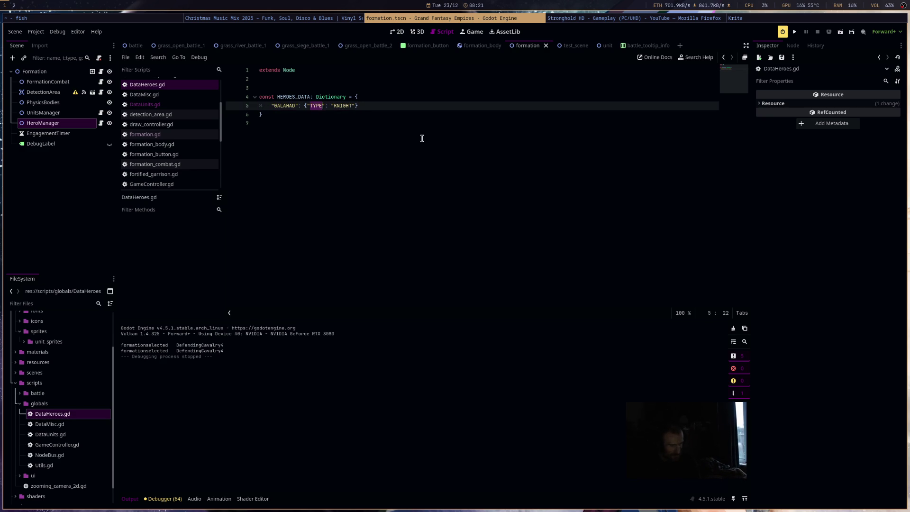
double_click(346, 105)
double_click(317, 105)
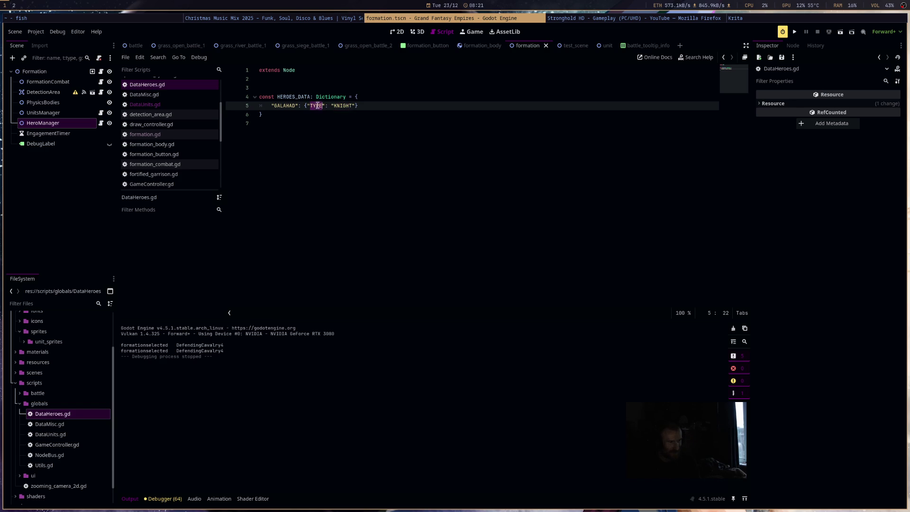
click(358, 115)
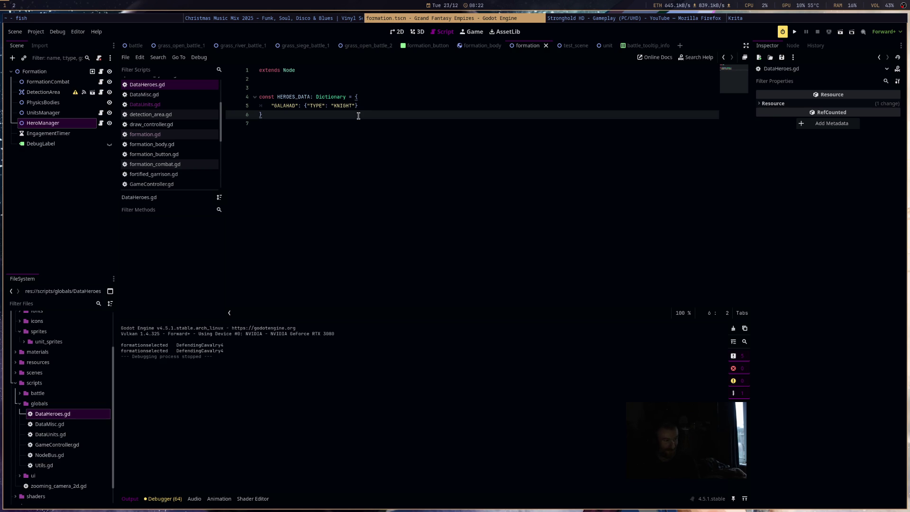
double_click(317, 105)
double_click(337, 105)
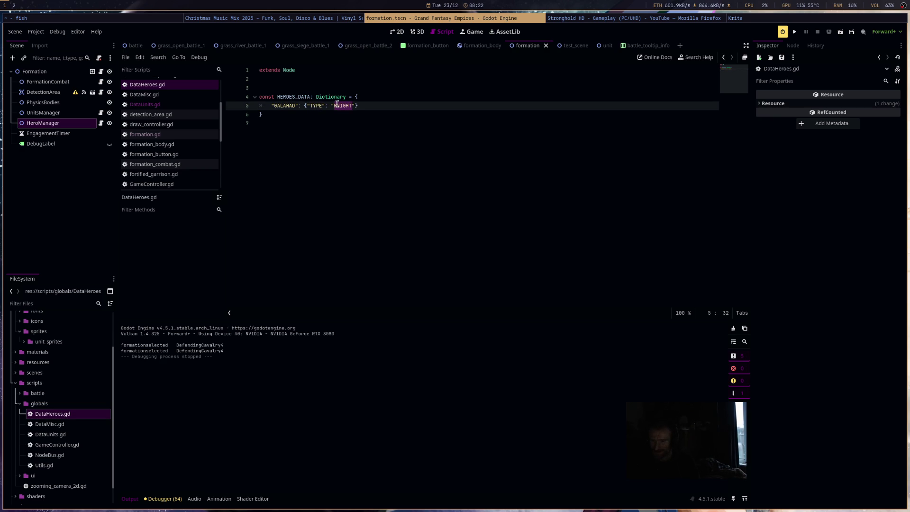
double_click(317, 105)
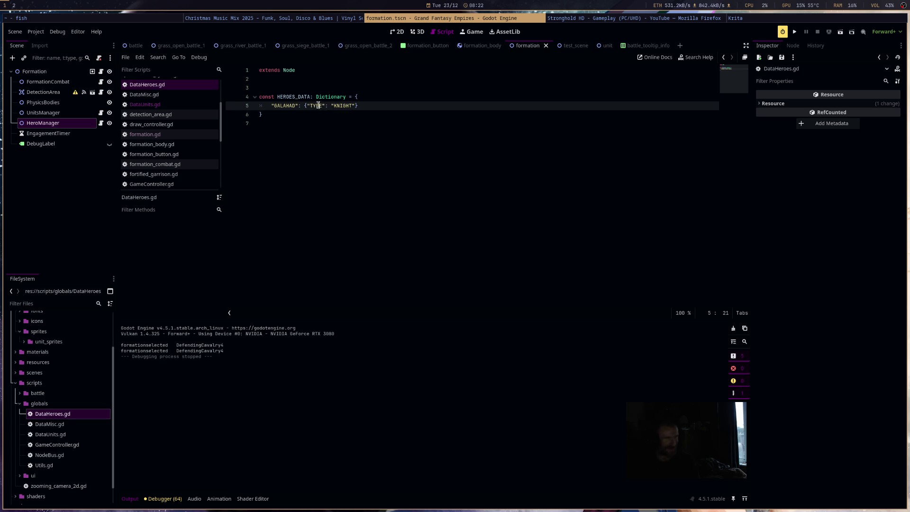
text(typ)
text(E)
double_click(342, 105)
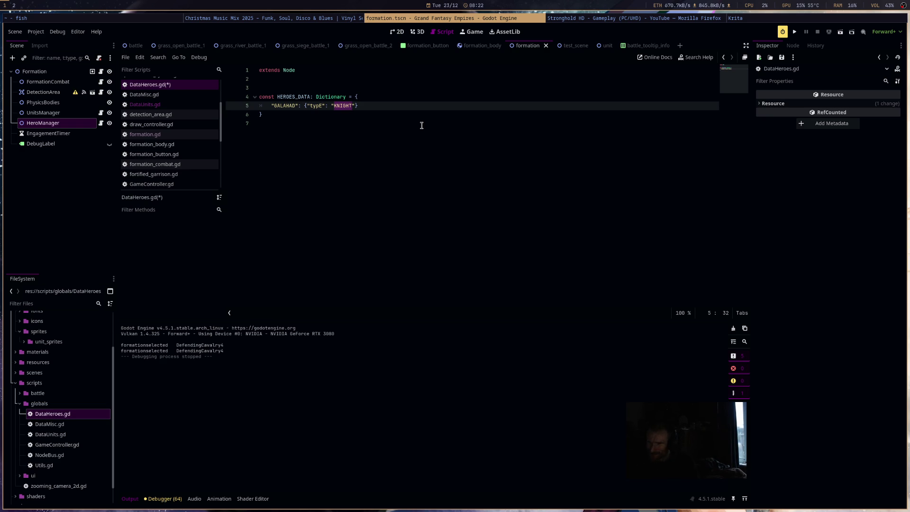
text(knight)
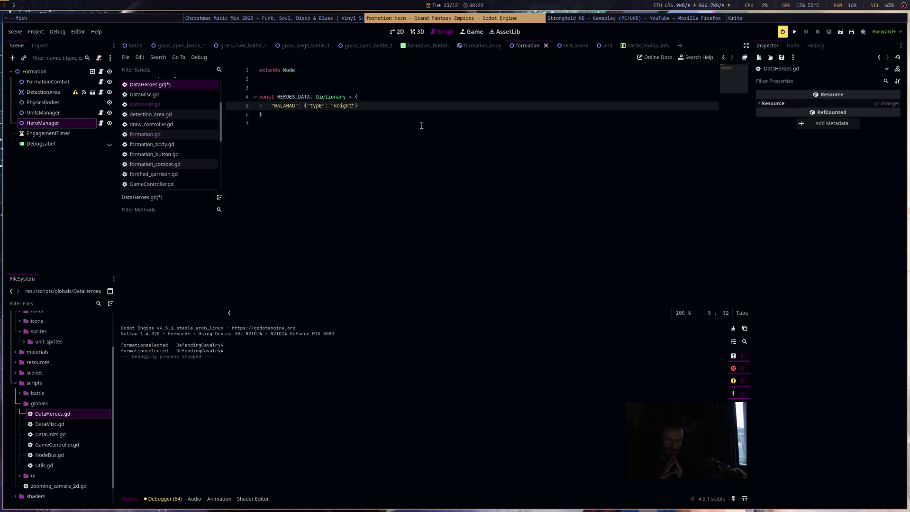
key(Left)
key(Left)
key(Left)
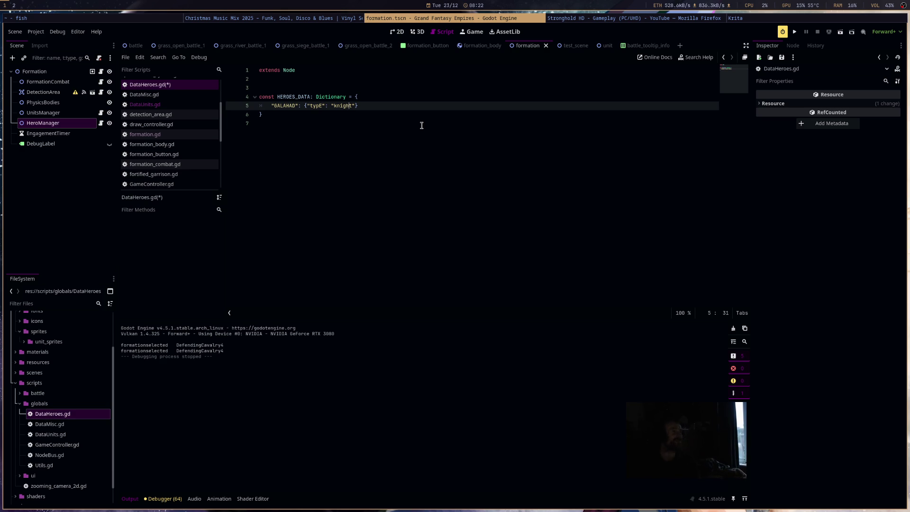
text(_)
key(Right)
key(Right)
key(Right)
key(Right)
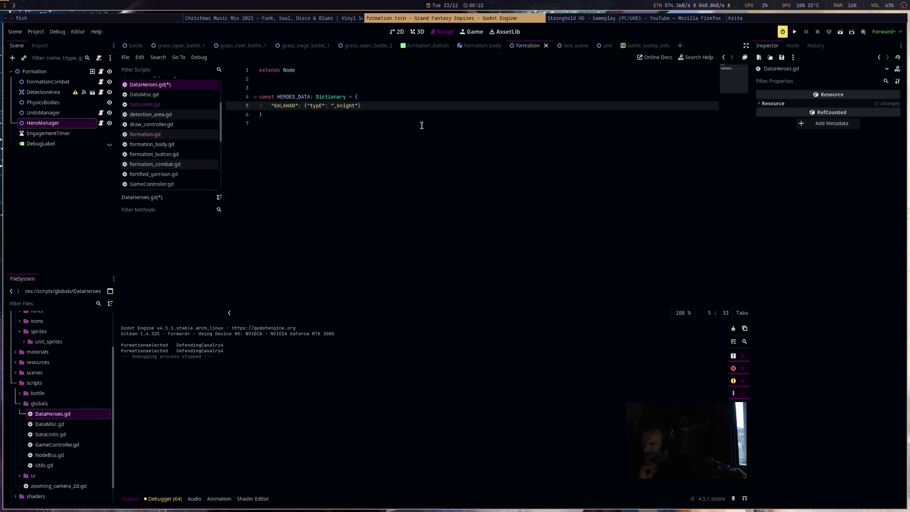
click(316, 107)
double_click(317, 107)
text(TYPE)
key(Right)
key(Right)
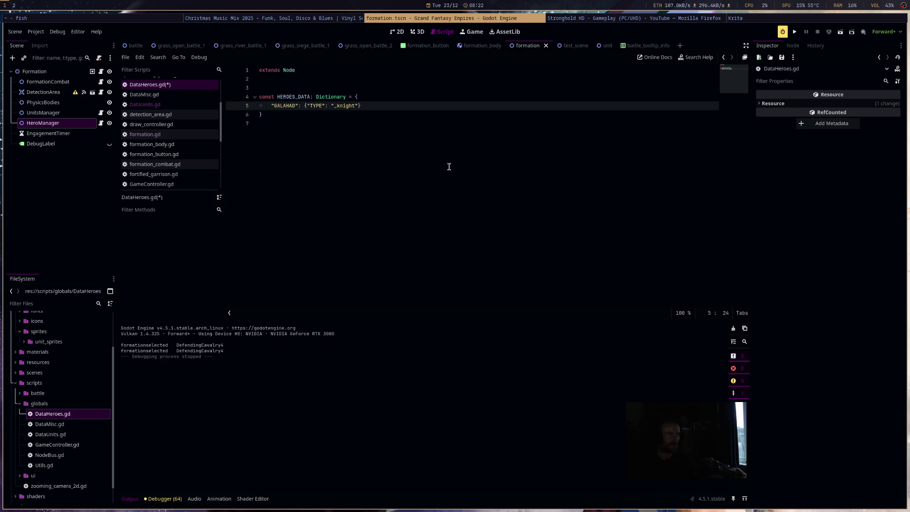
click(347, 111)
double_click(347, 108)
text(KNIGHT)
click(572, 162)
key(ctrl+s)
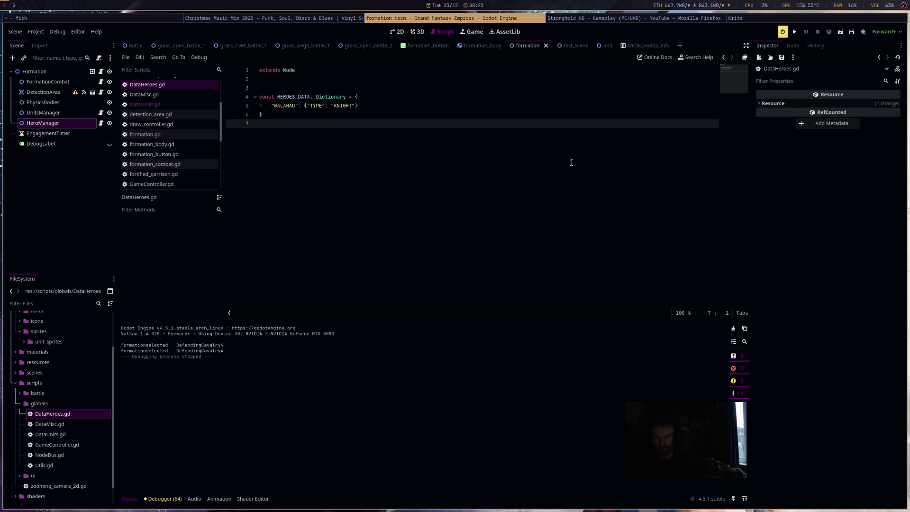
Switch to DataMisc.gd to view its UI_DATA COLOURS dictionary.
click(412, 104)
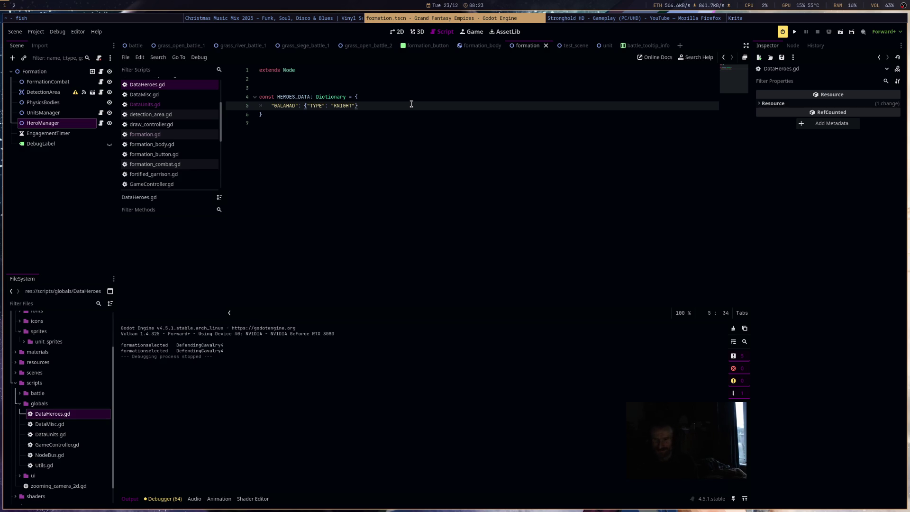
click(361, 122)
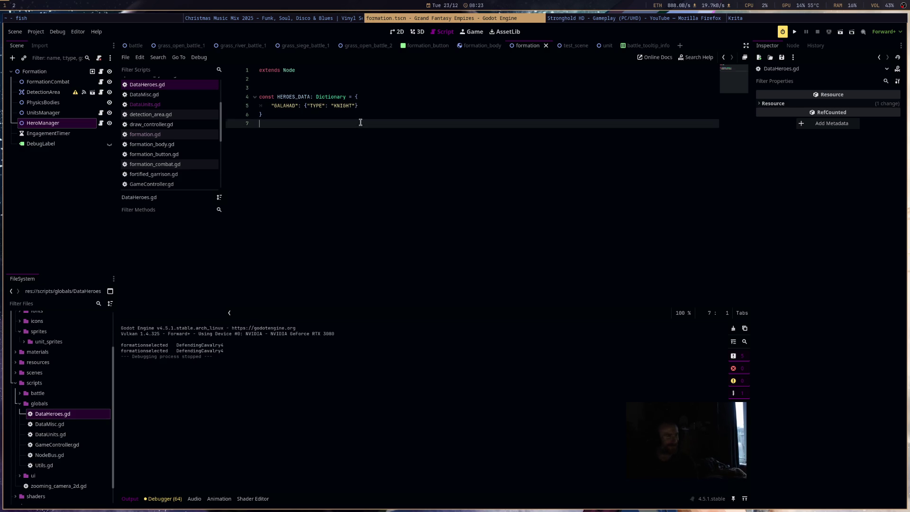
click(152, 98)
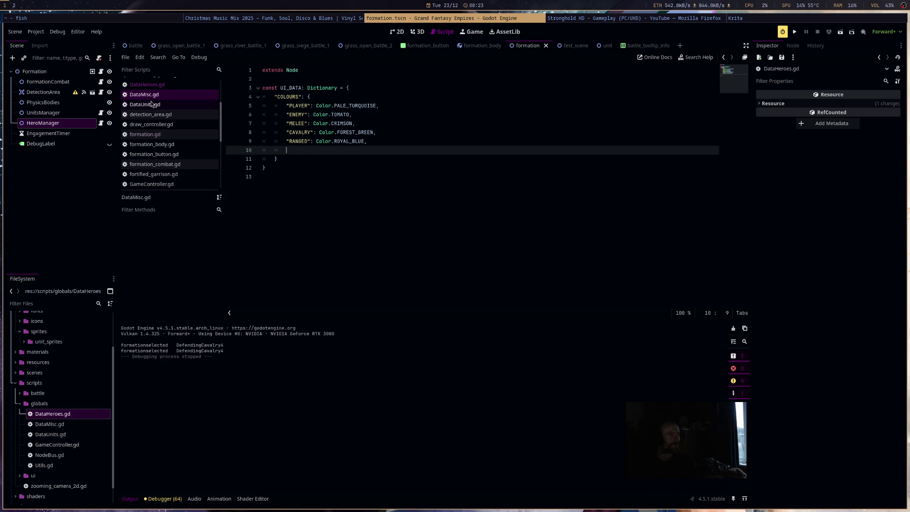
Open DataUnits.gd and highlight the UNITS_DATA dictionary and its key fields.
click(152, 104)
mouse_move(640, 214)
mouse_down()
mouse_move(474, 124)
mouse_move(249, 94)
mouse_up()
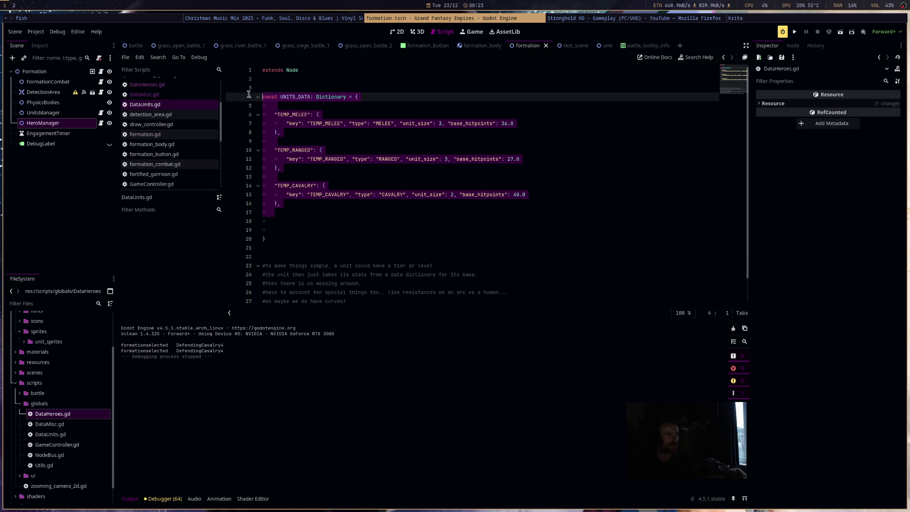
click(317, 109)
mouse_move(522, 226)
mouse_down()
mouse_move(379, 108)
mouse_move(263, 88)
mouse_up()
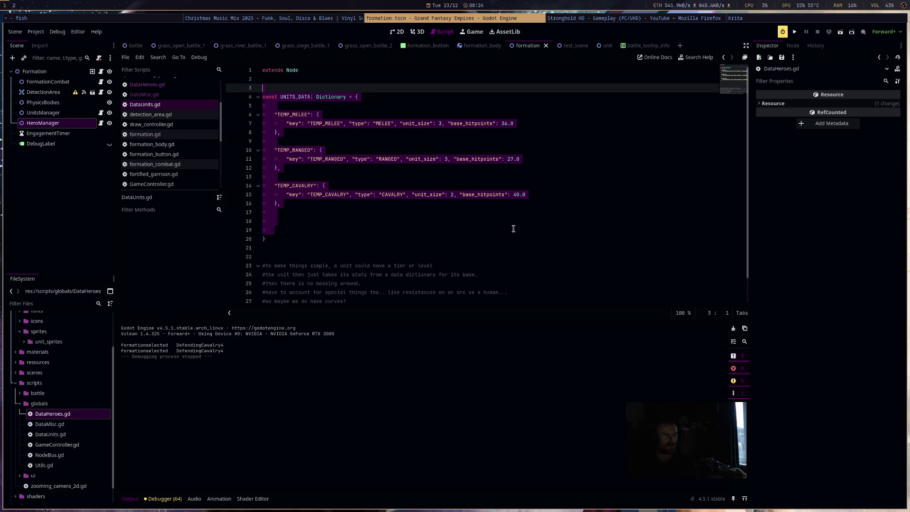
double_click(295, 124)
click(294, 158)
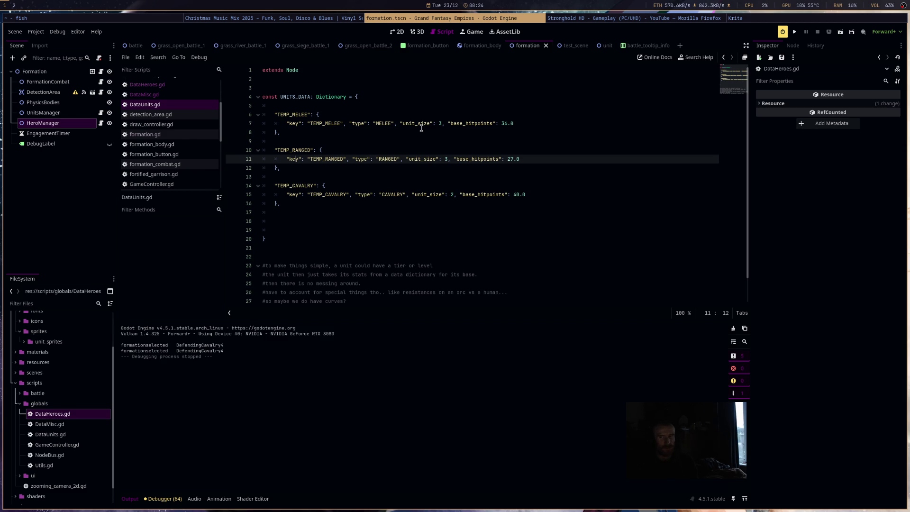
Rename TEMP_MELEE's key, type and unit_size fields to KEY, TYPE and UNIT_SIZE, then switch to Firefox.
click(293, 123)
double_click(293, 124)
text(KEY)
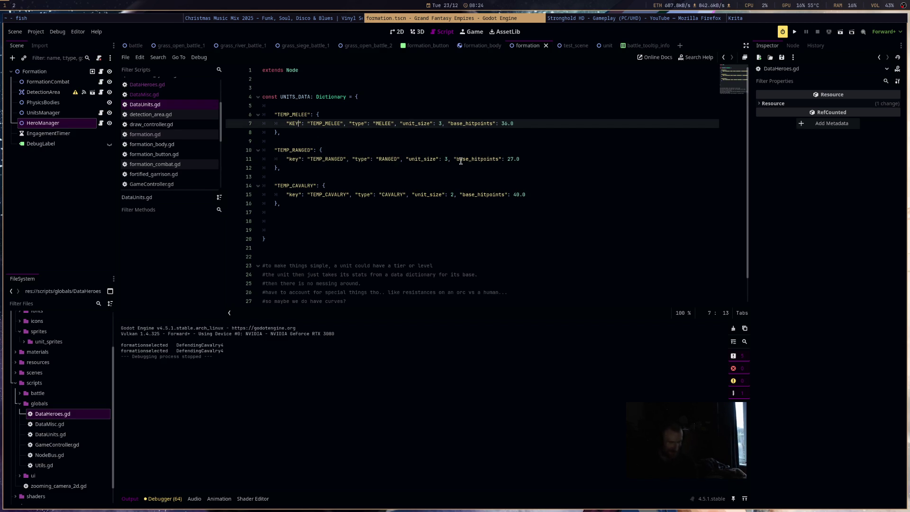
double_click(352, 126)
text(TYPE)
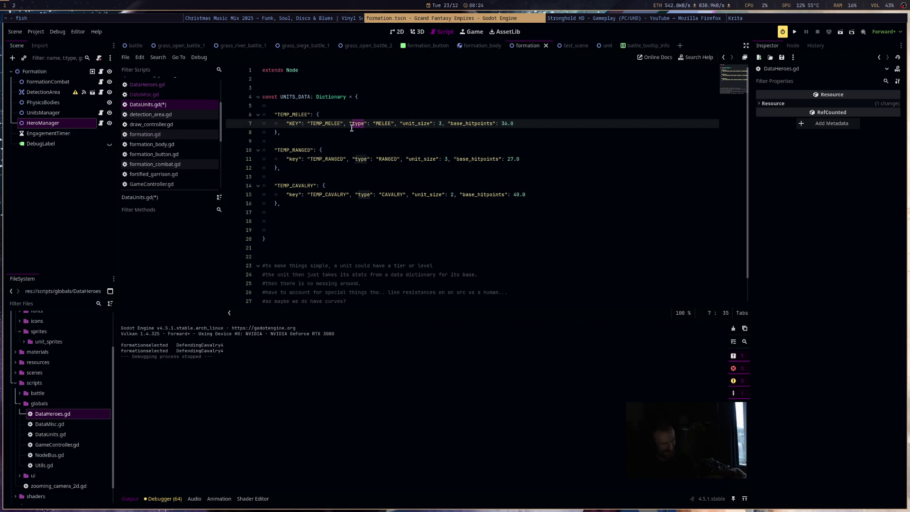
double_click(417, 123)
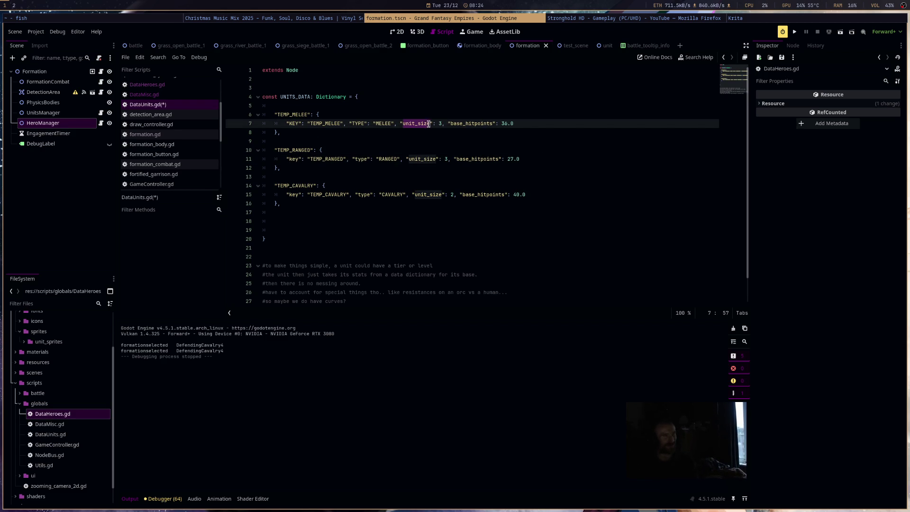
text(UNIT_SIZ)
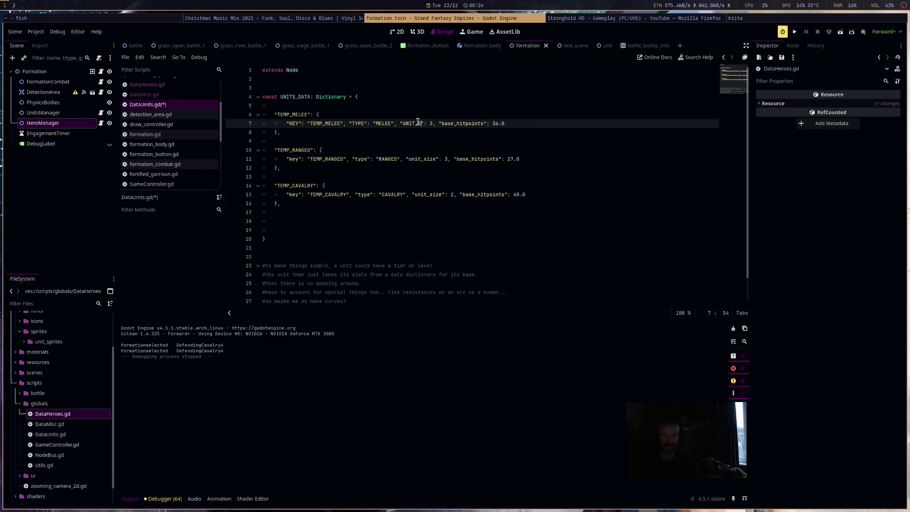
text(E)
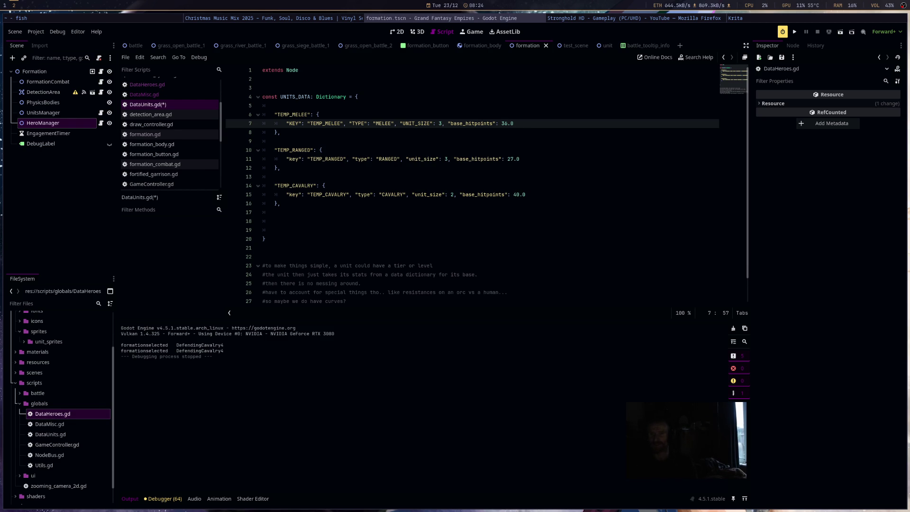
key(super+Right)
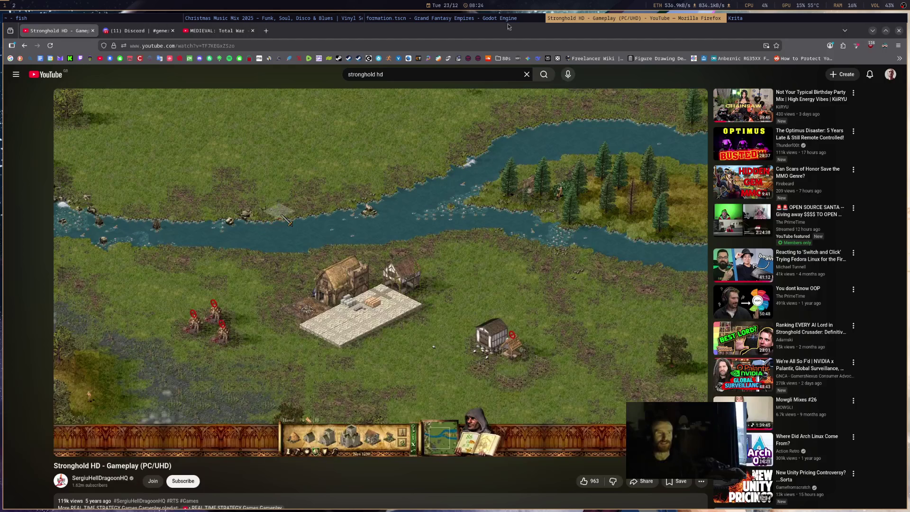
Search 'gdscript style guide XD' in a new tab and open the official Godot docs result.
click(267, 31)
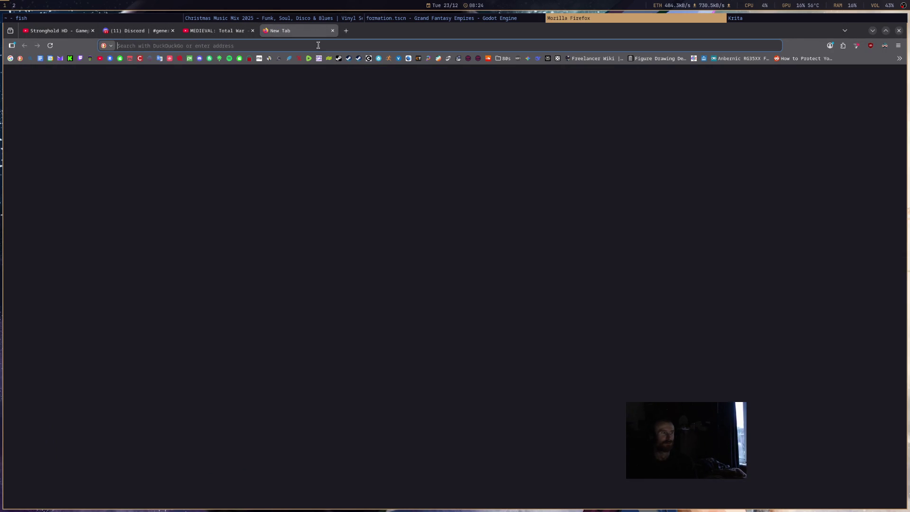
text(gdscript style guide XD)
key(Return)
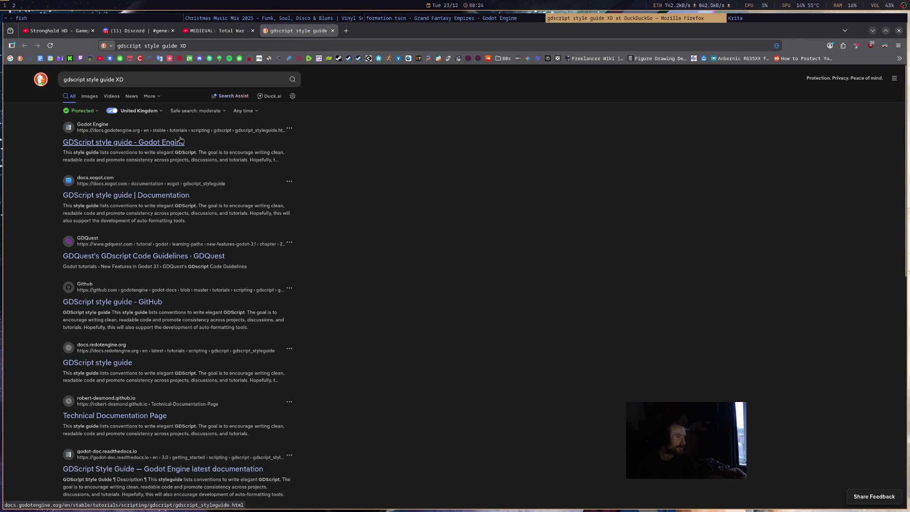
click(181, 143)
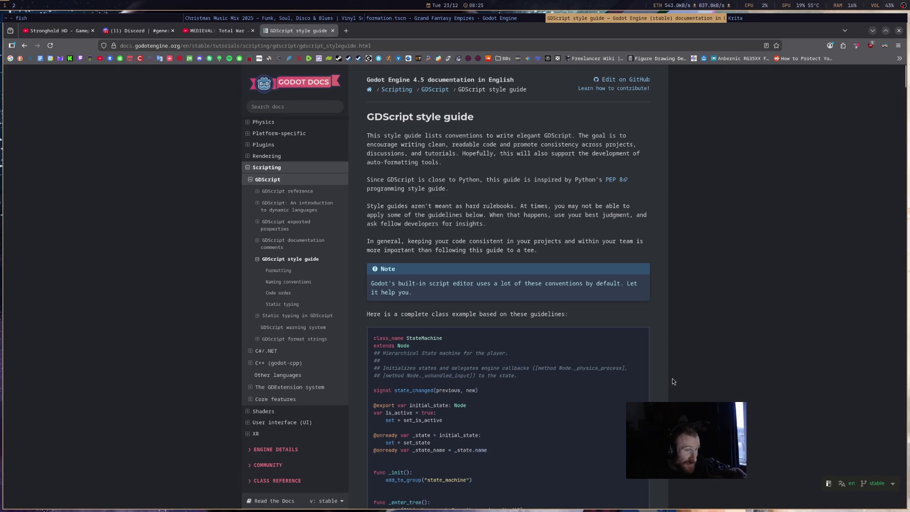
Scroll past the StateMachine class example down to the encoding and indentation rules.
scroll(673, 382, down, 2)
scroll(672, 381, down, 2)
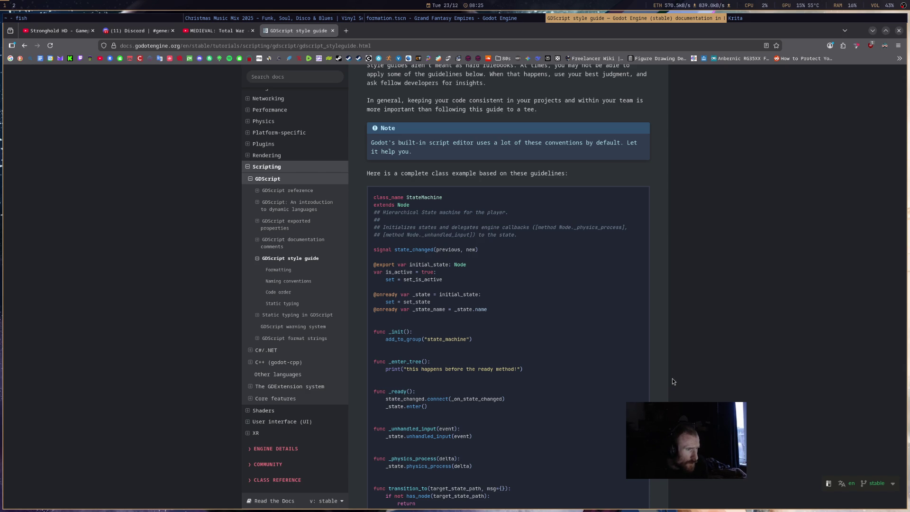
scroll(672, 381, up, 2)
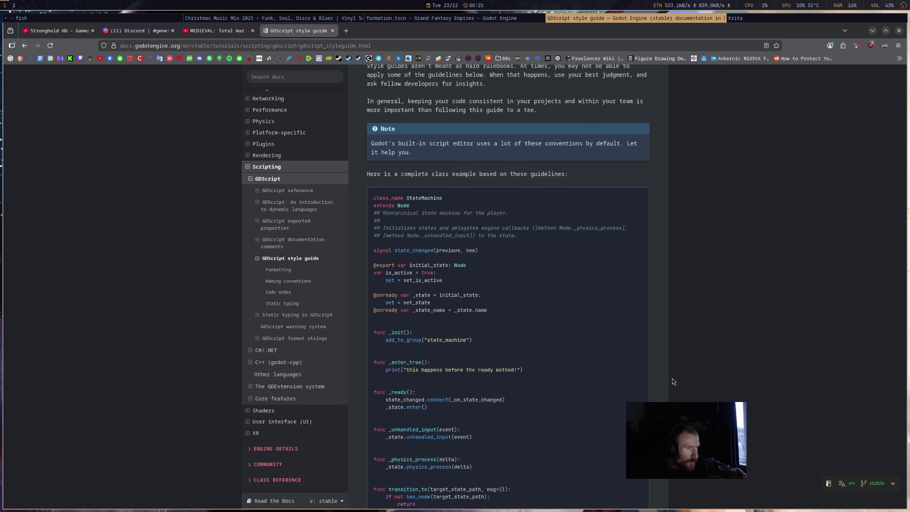
scroll(672, 381, down, 3)
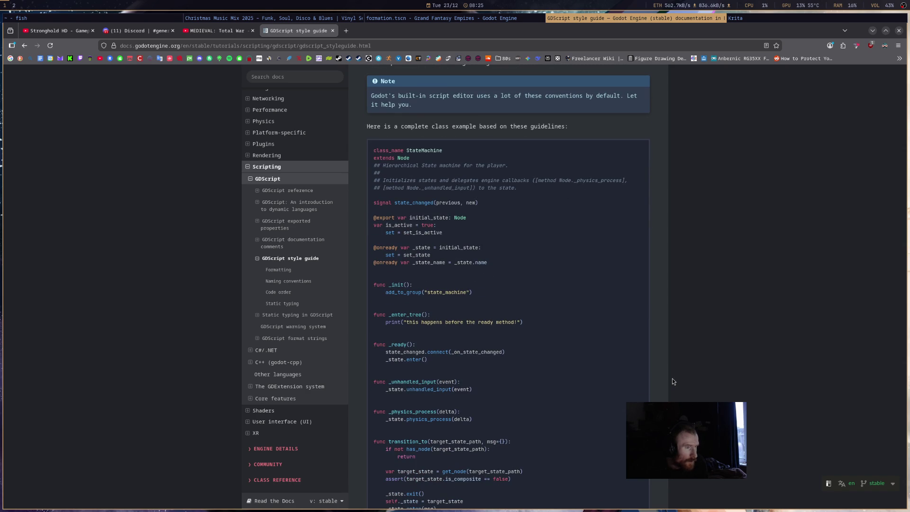
scroll(672, 379, down, 4)
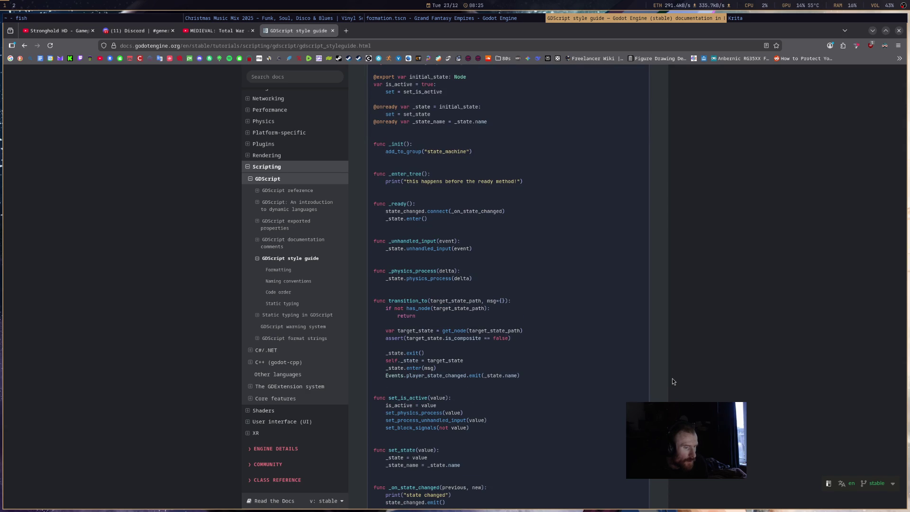
scroll(672, 379, down, 3)
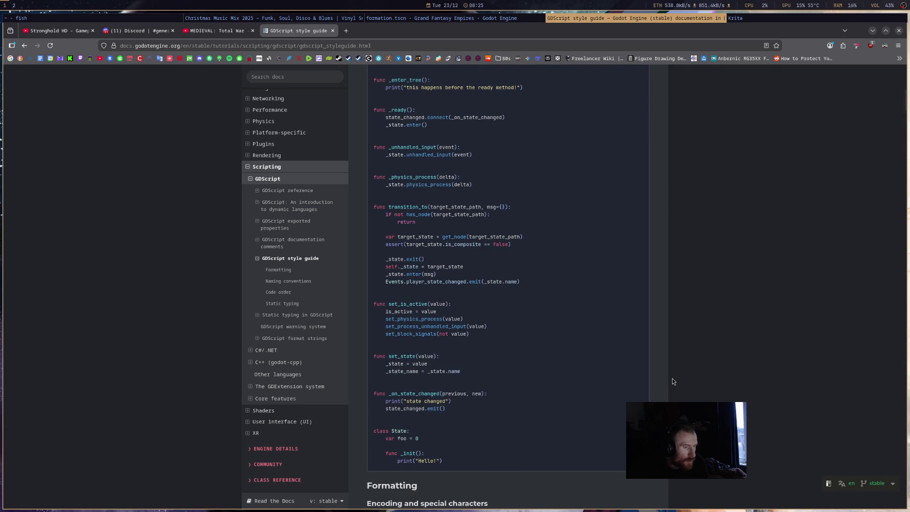
scroll(672, 381, down, 6)
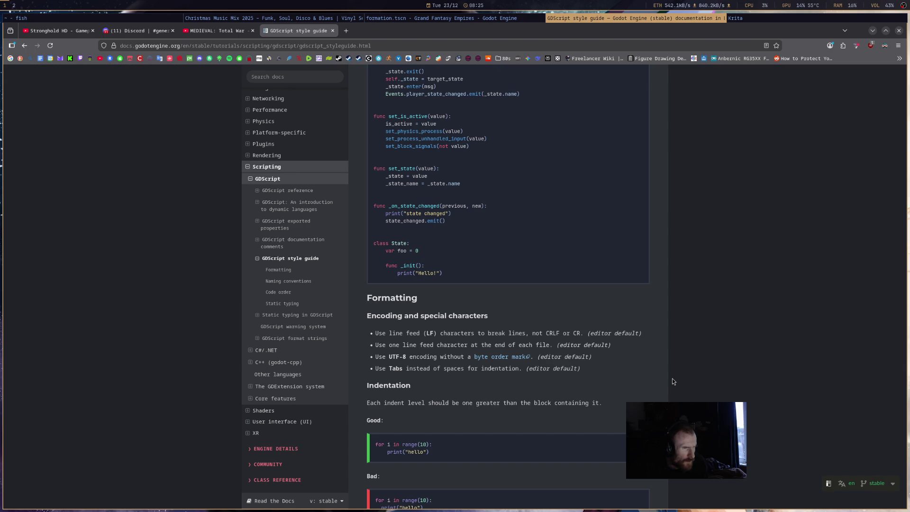
scroll(672, 381, down, 3)
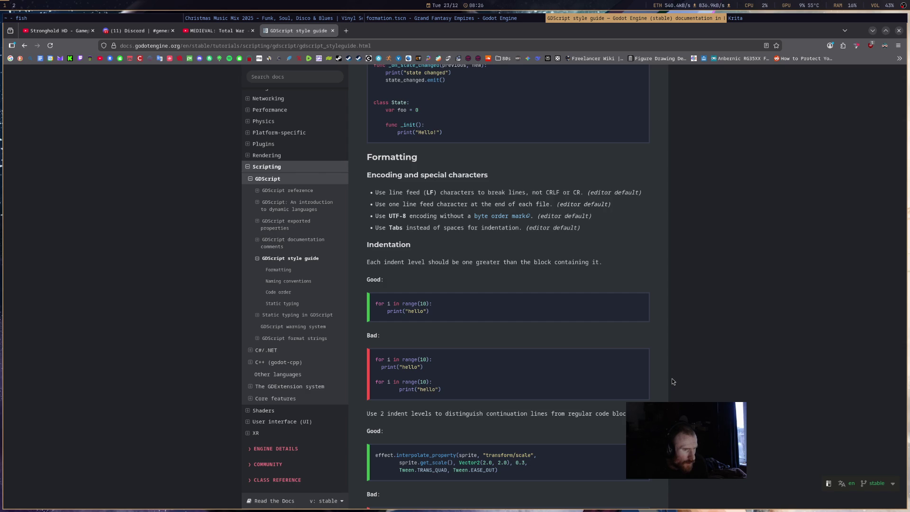
Highlight the continuation-line Good/Bad examples and the character_dict dictionary example.
scroll(672, 379, down, 4)
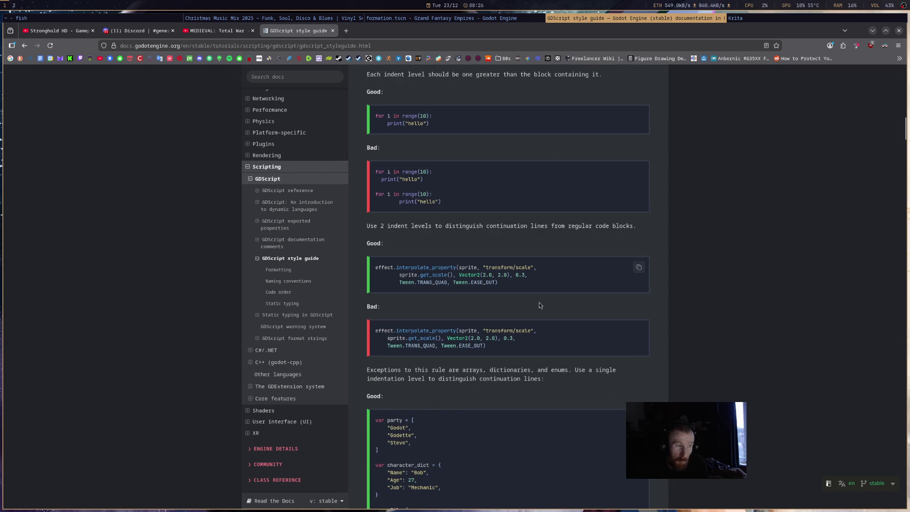
drag(493, 346, 365, 261)
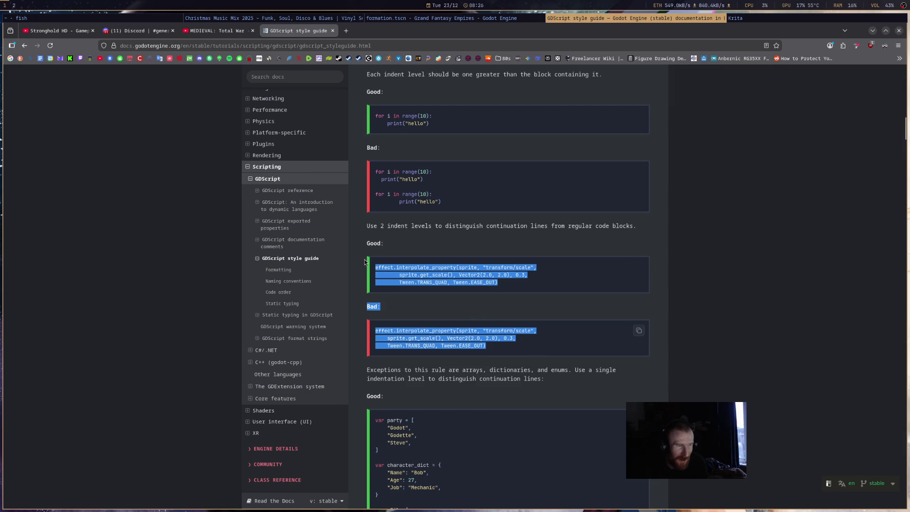
click(761, 341)
scroll(761, 340, down, 2)
scroll(451, 332, down, 2)
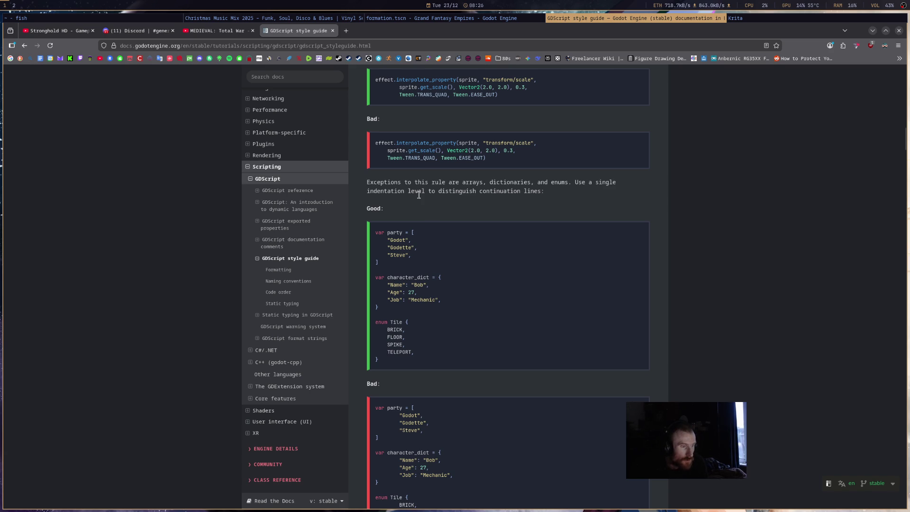
mouse_move(453, 300)
mouse_down()
mouse_move(377, 299)
mouse_move(369, 278)
mouse_up()
drag(418, 308, 377, 277)
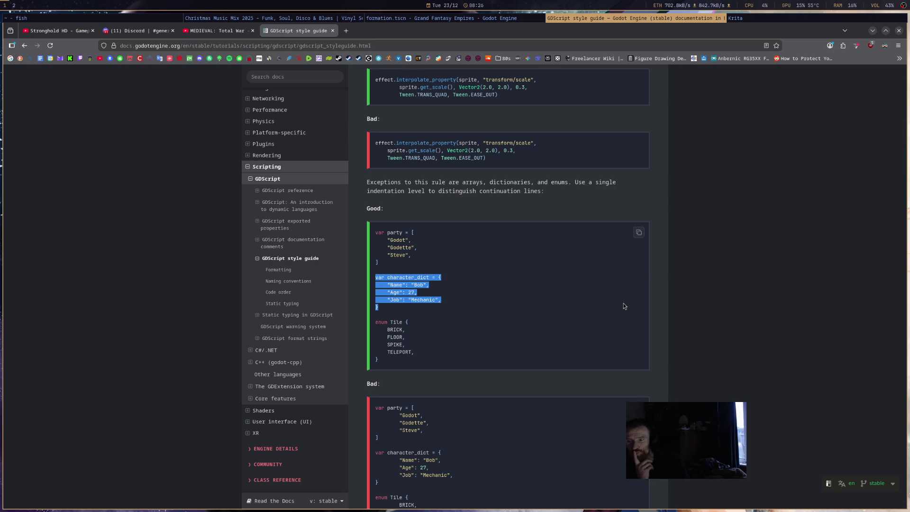
Scroll further through the guide and highlight 'Godot' in the party array example.
scroll(409, 291, down, 10)
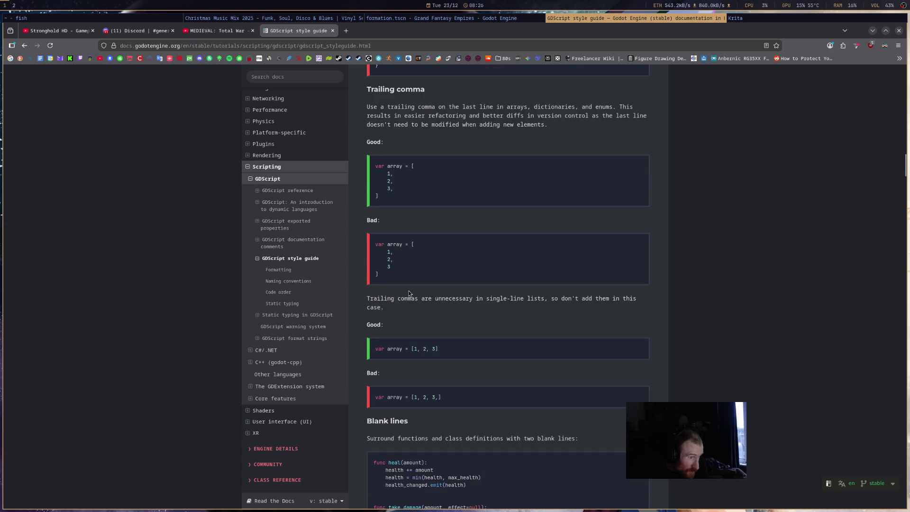
scroll(408, 293, down, 4)
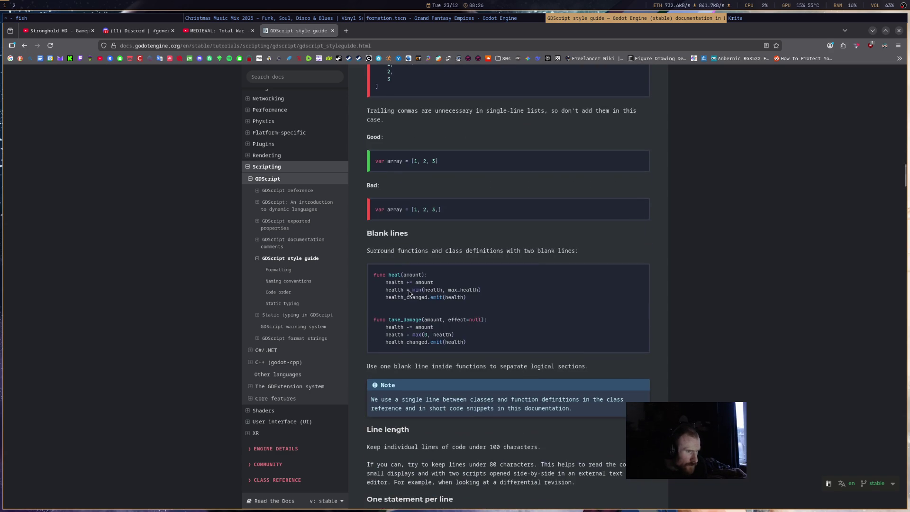
scroll(409, 293, down, 3)
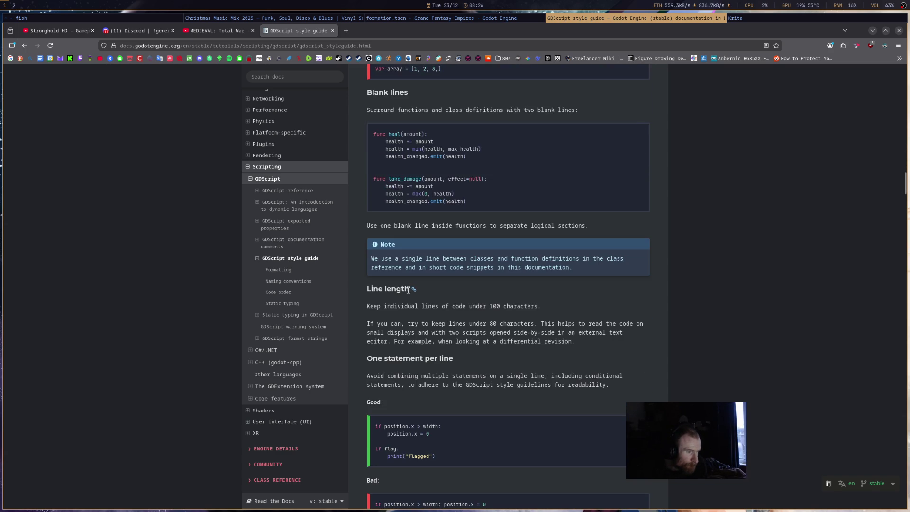
scroll(408, 290, down, 4)
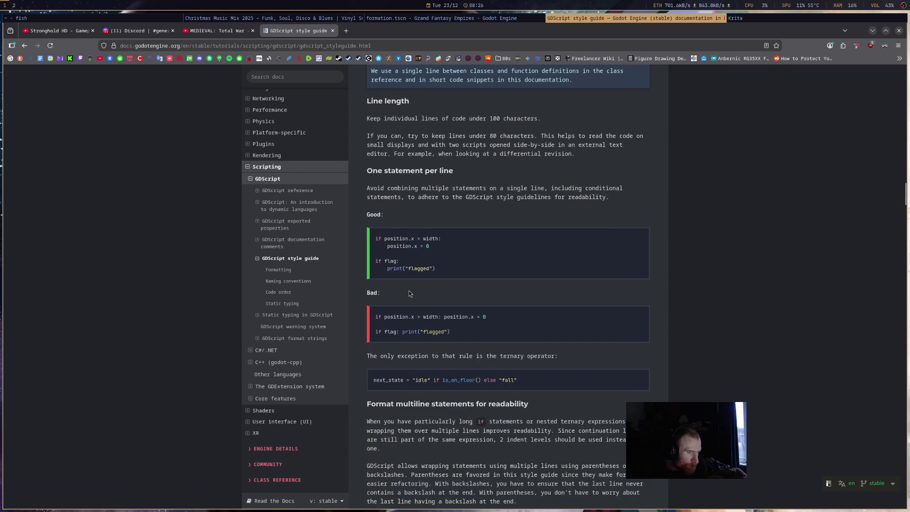
scroll(408, 291, down, 5)
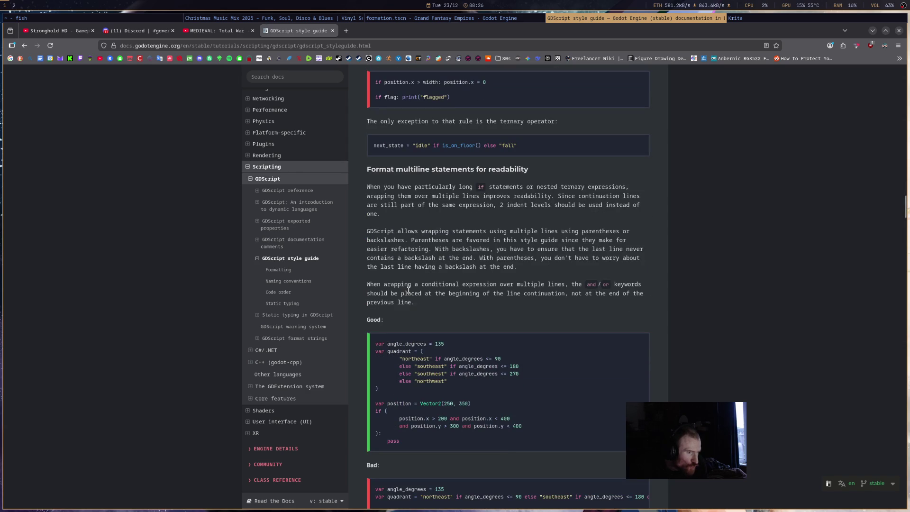
scroll(409, 291, down, 4)
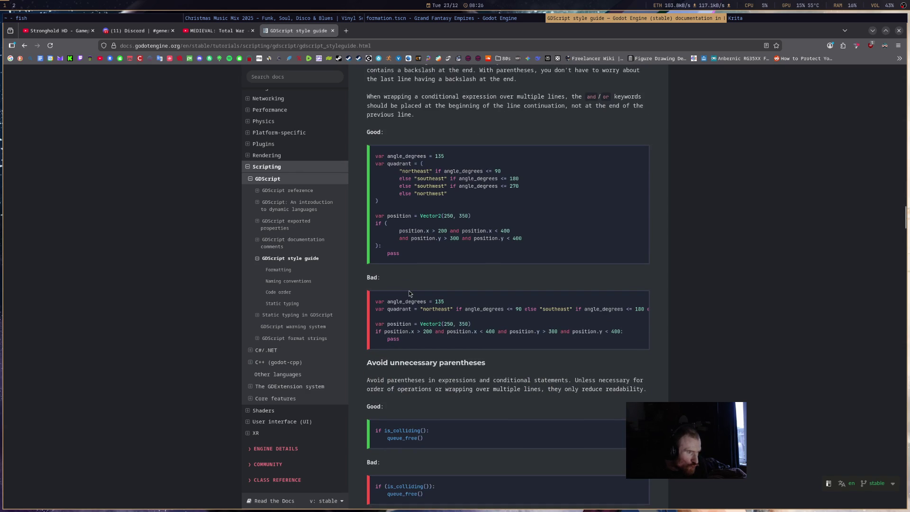
scroll(409, 292, down, 3)
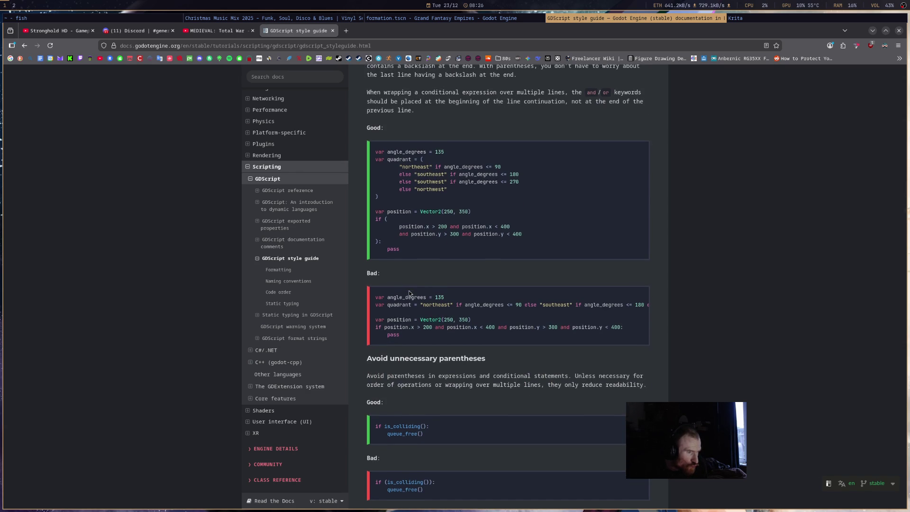
scroll(408, 290, up, 20)
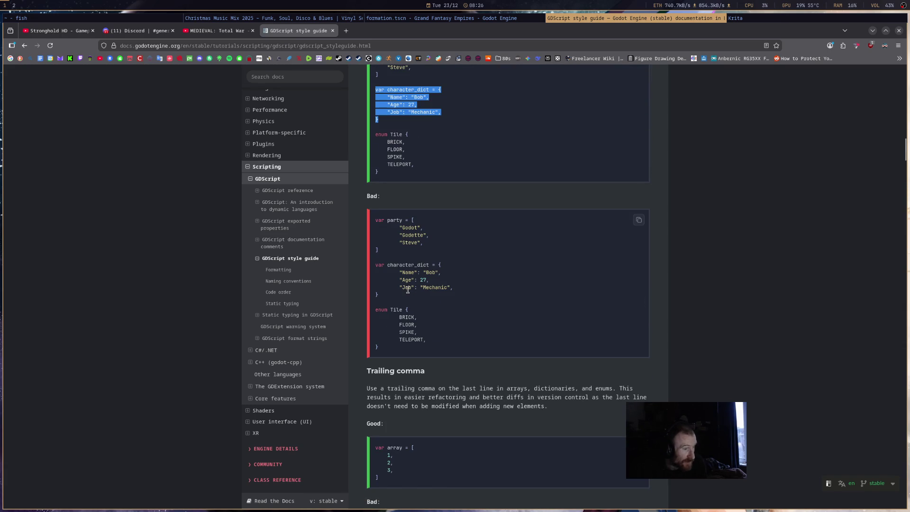
scroll(574, 328, up, 3)
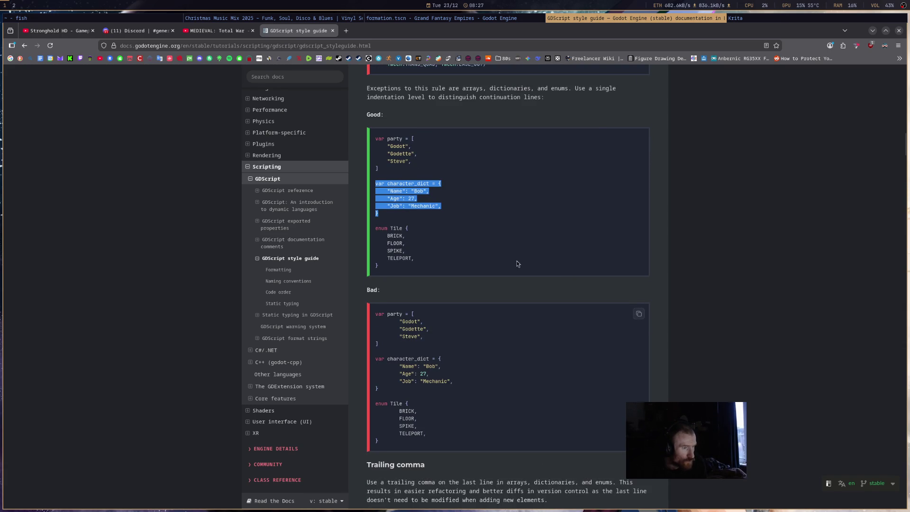
double_click(397, 146)
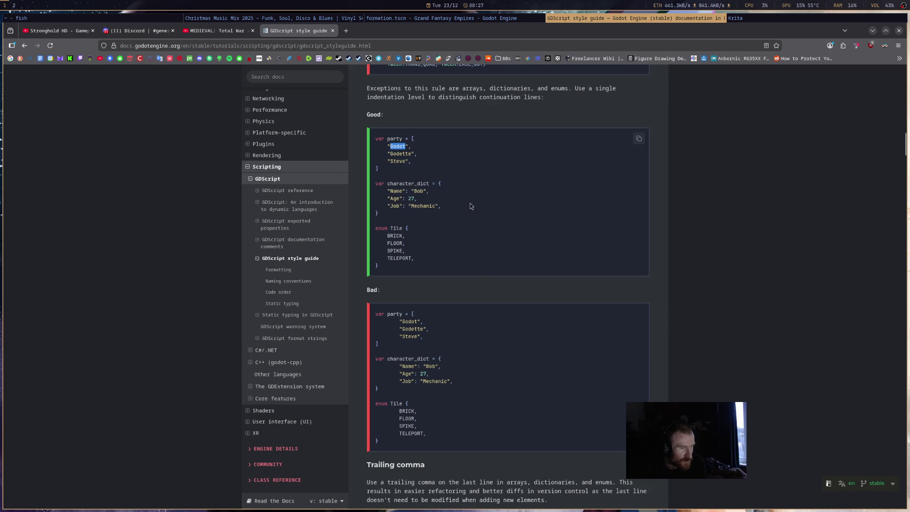
Highlight the single-line [1, 2, 3] and multi-line trailing-comma array examples, then return to Godot.
scroll(470, 203, down, 3)
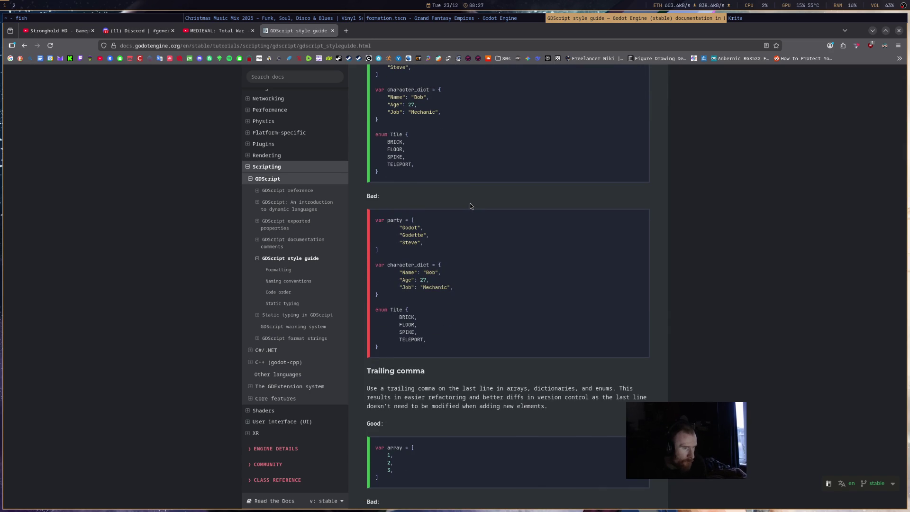
scroll(470, 206, down, 1)
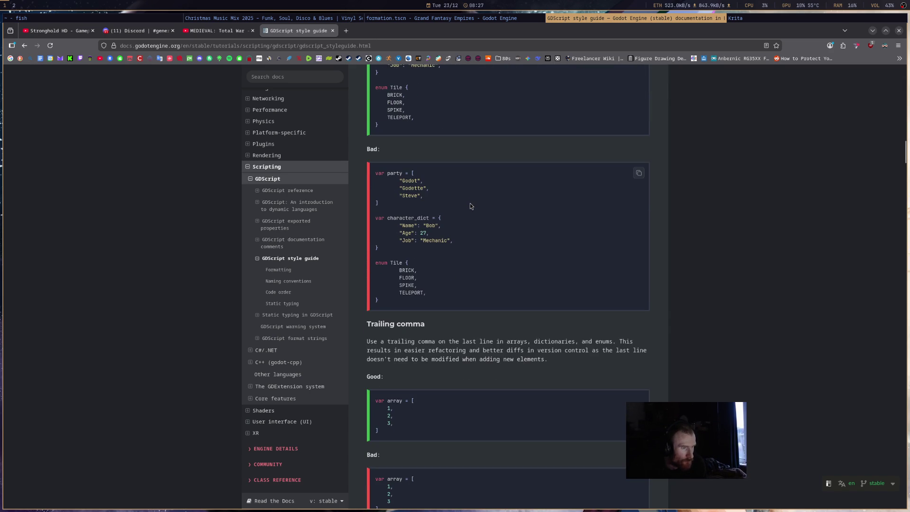
scroll(471, 205, down, 2)
scroll(470, 205, down, 2)
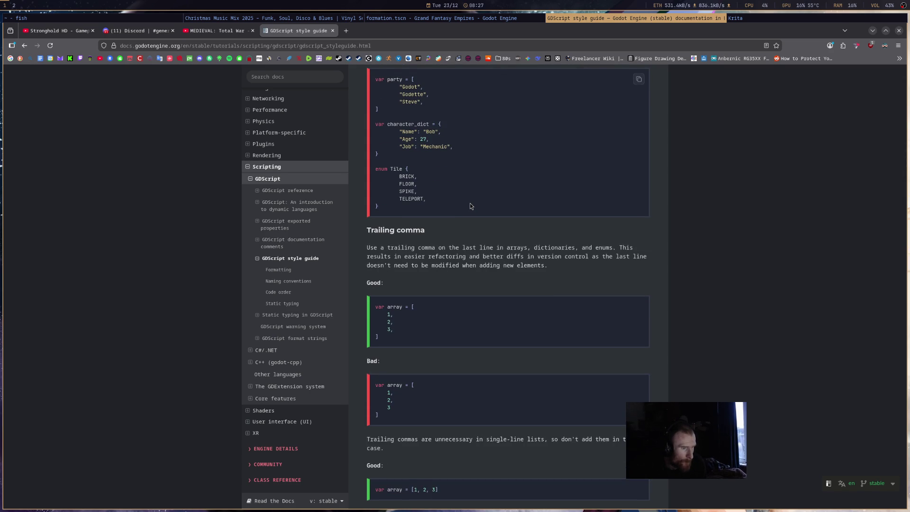
scroll(470, 206, down, 4)
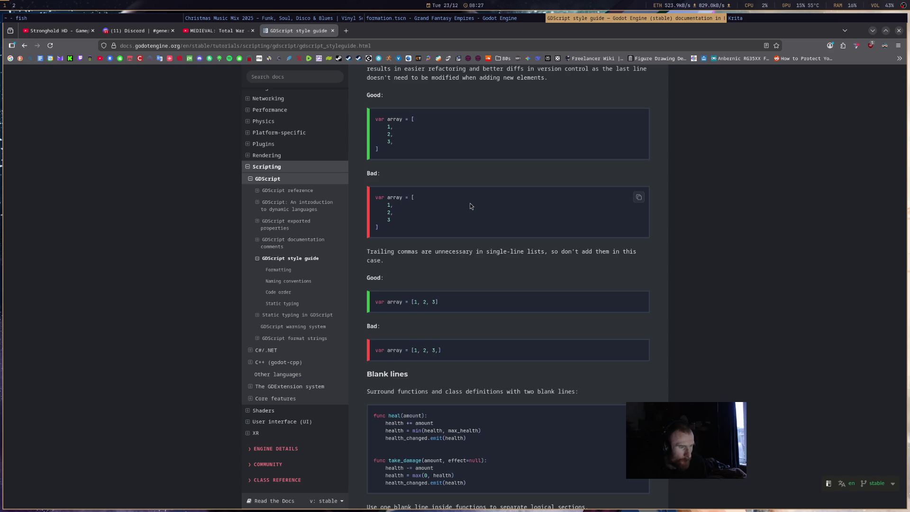
drag(438, 301, 403, 300)
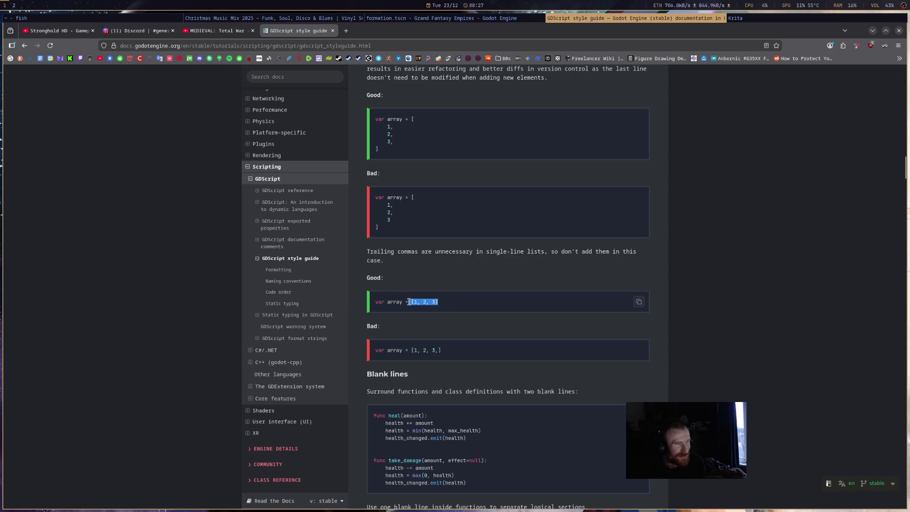
drag(375, 119, 379, 150)
drag(454, 300, 374, 301)
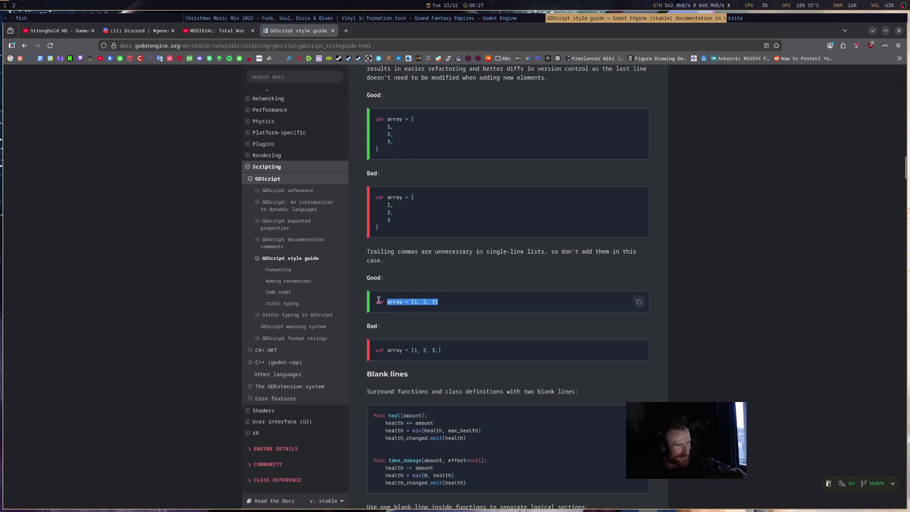
scroll(536, 317, down, 3)
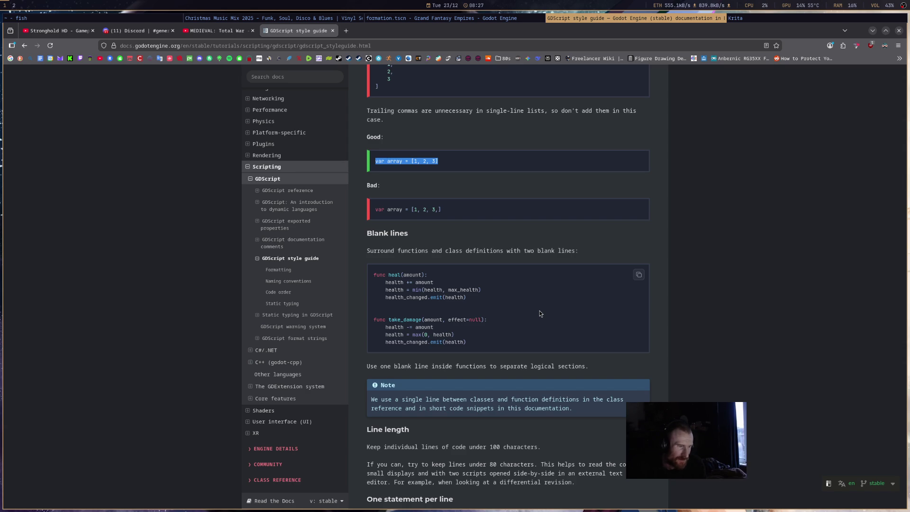
click(488, 18)
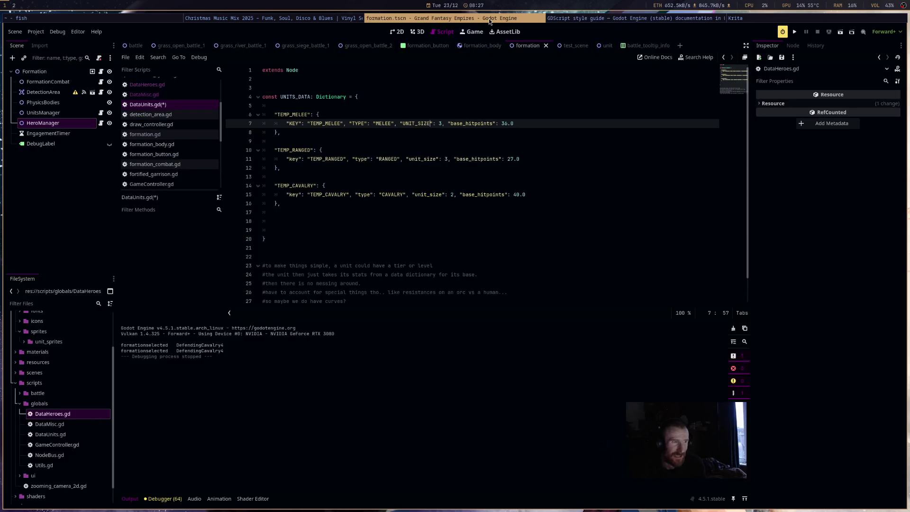
Switch to the battle_tooltip_info scene and open its BattleTooltipInfo script.
click(179, 45)
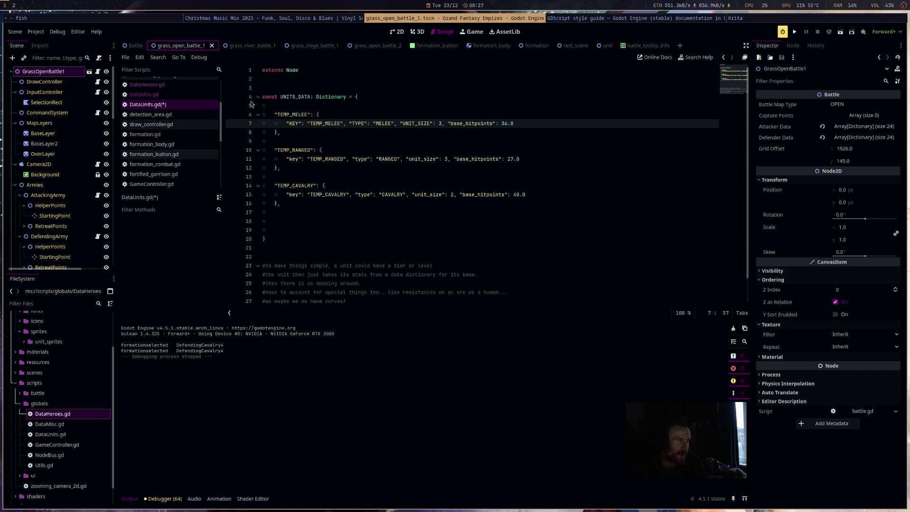
click(453, 134)
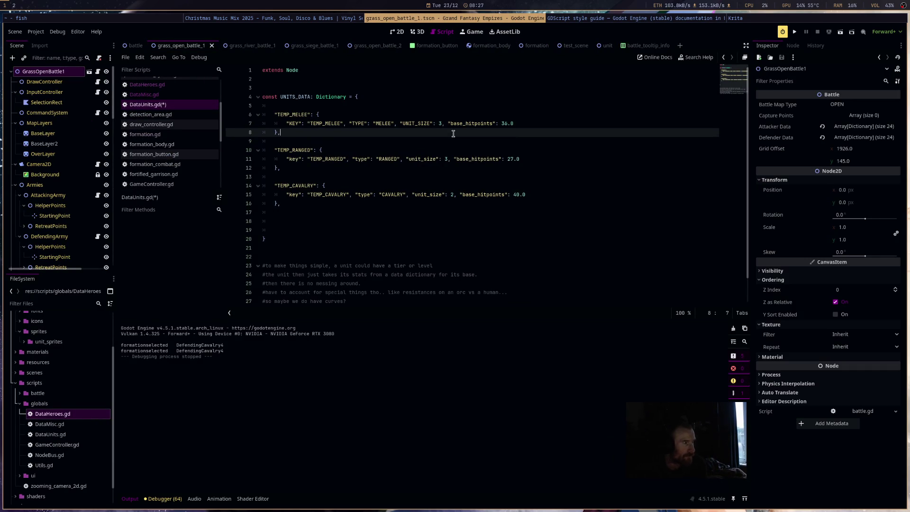
click(654, 48)
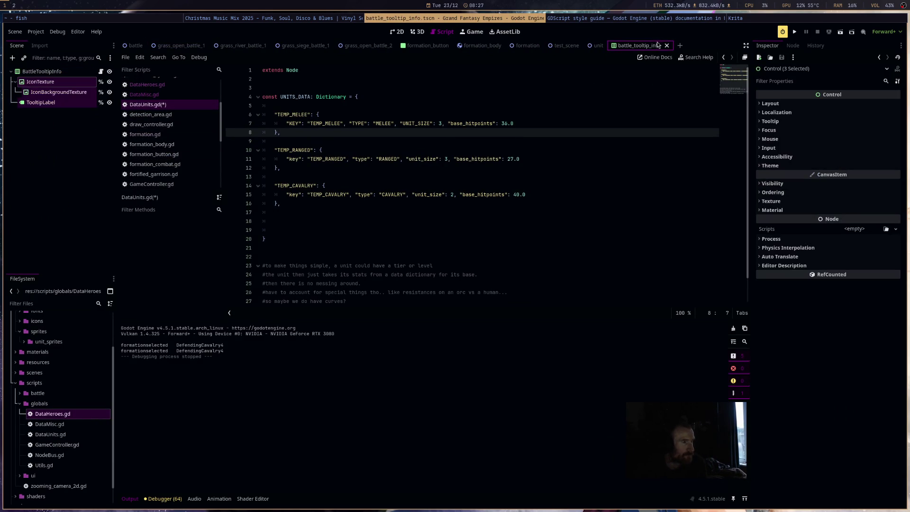
click(101, 71)
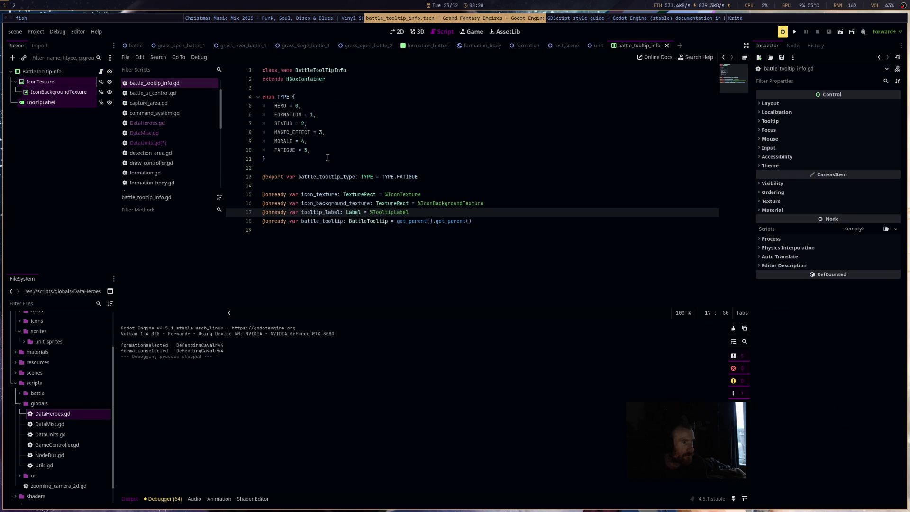
Change battle_tooltip_type's declaration to String = "HERO" and delete the enum TYPE block.
click(431, 175)
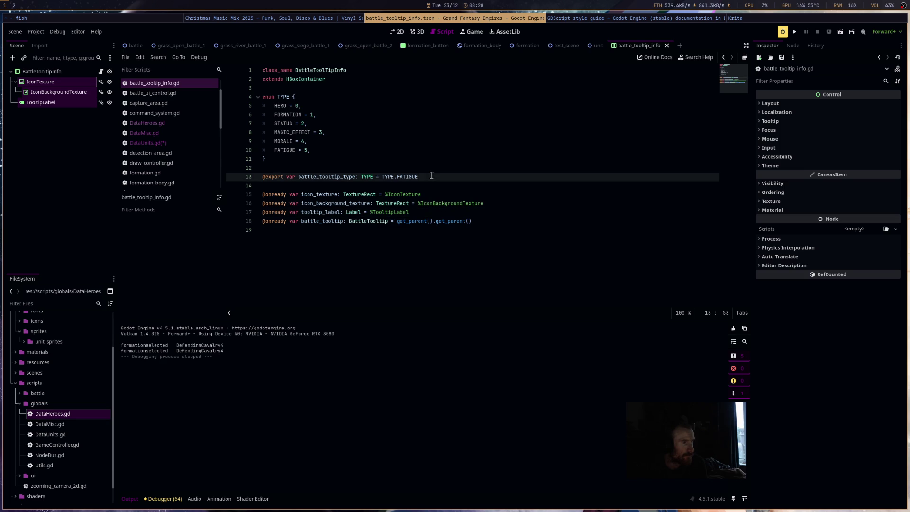
shift+click(361, 176)
text(String = ")
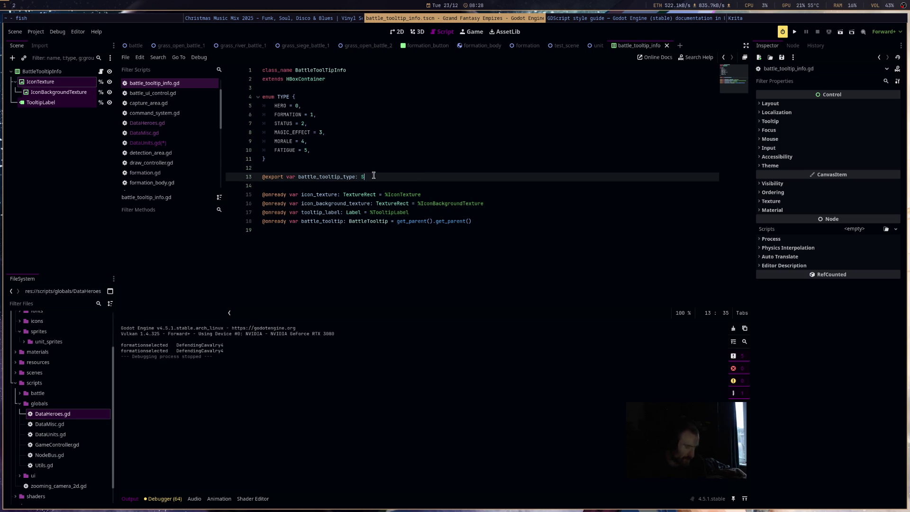
text(HERO)
click(385, 169)
drag(361, 160, 251, 96)
key(BackSpace)
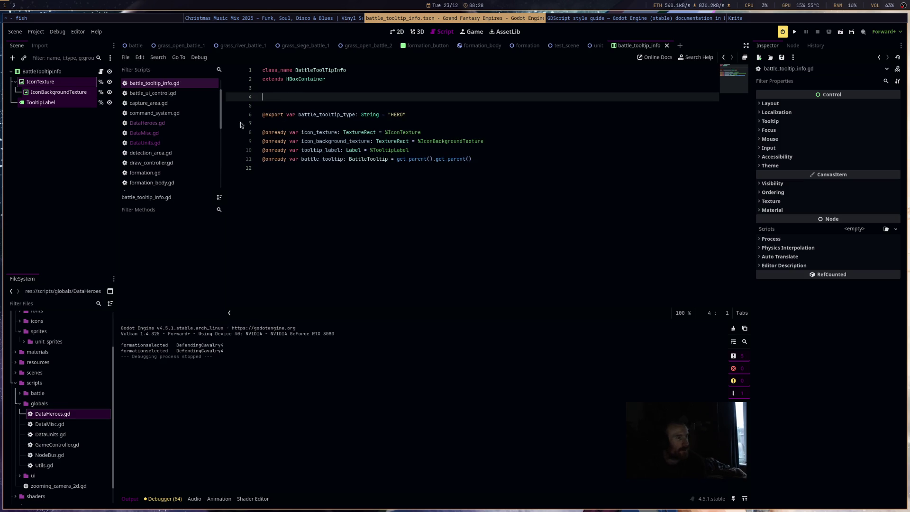
Look through the open scripts and bring up battle_tooltip.gd's update_battle_tooltip match statement.
click(193, 93)
click(192, 103)
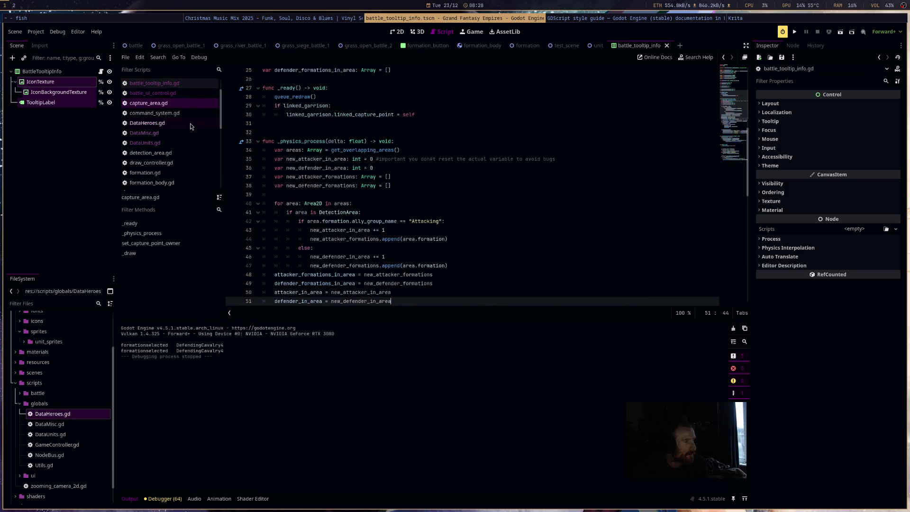
click(190, 123)
click(191, 94)
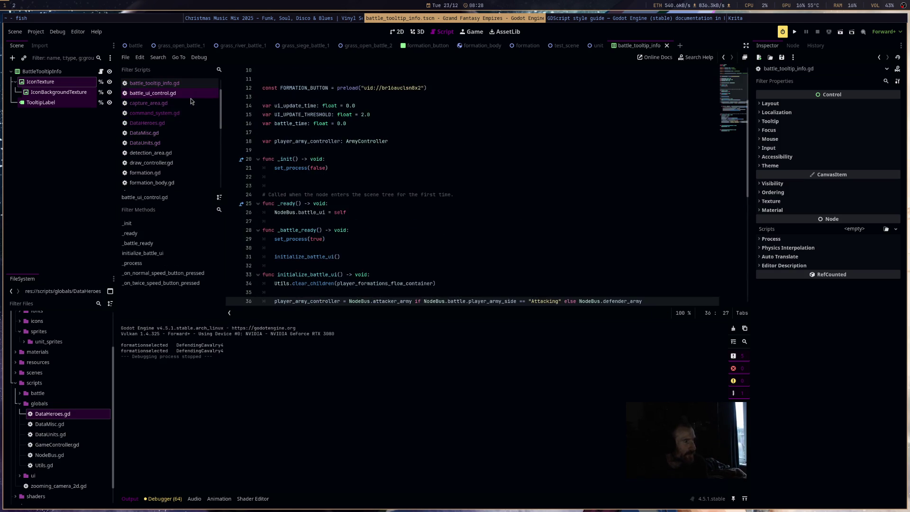
click(184, 142)
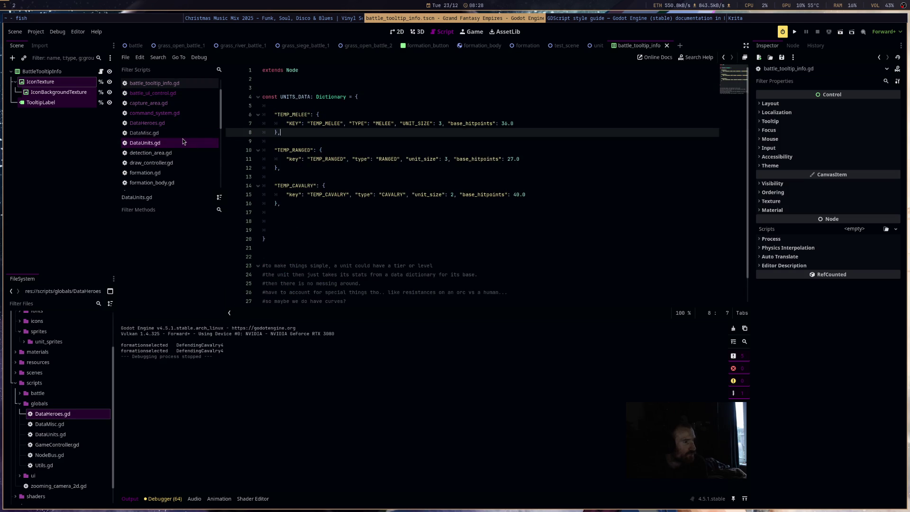
click(186, 94)
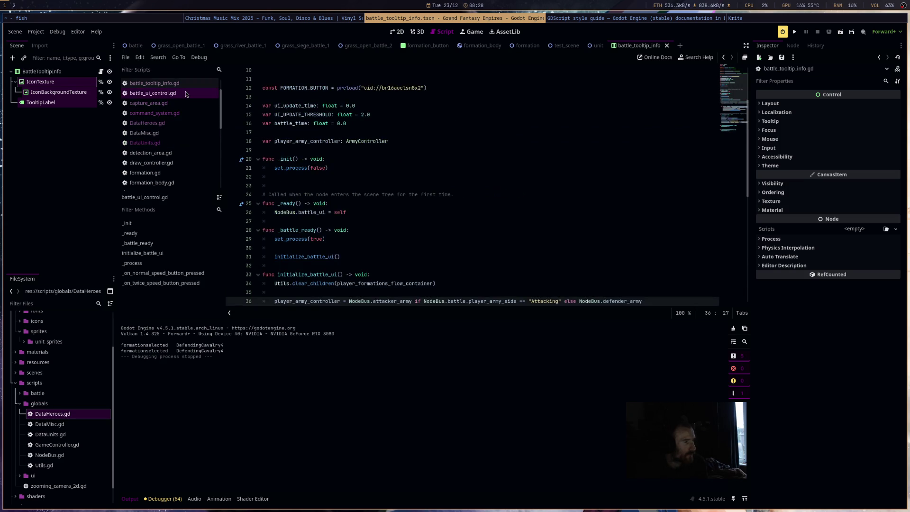
scroll(190, 104, up, 1)
click(192, 103)
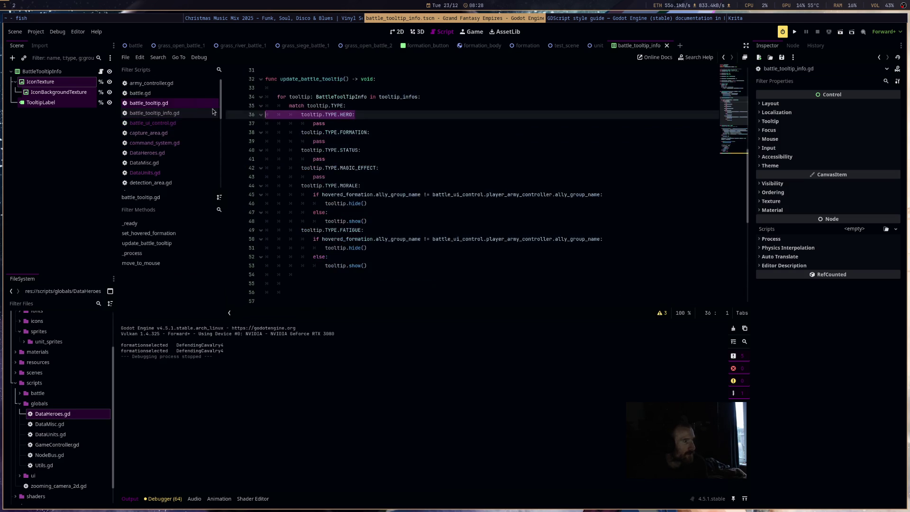
scroll(393, 180, up, 8)
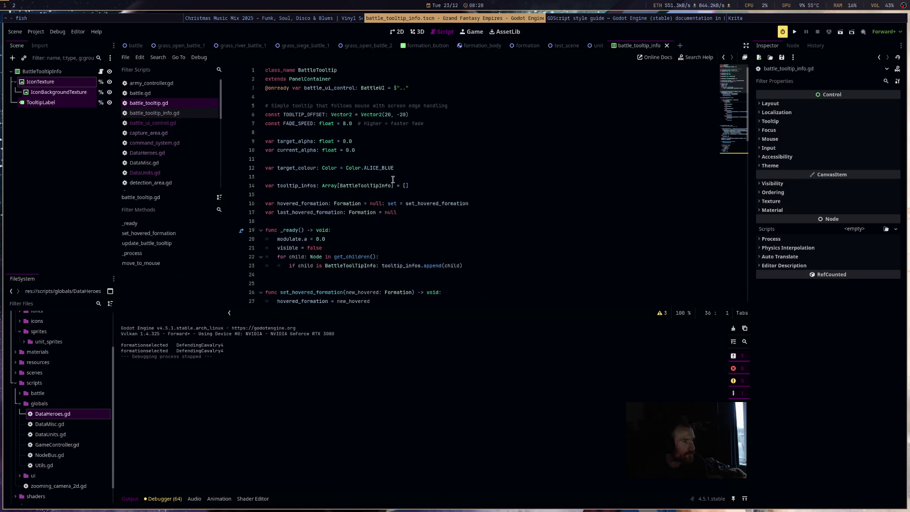
scroll(399, 180, down, 7)
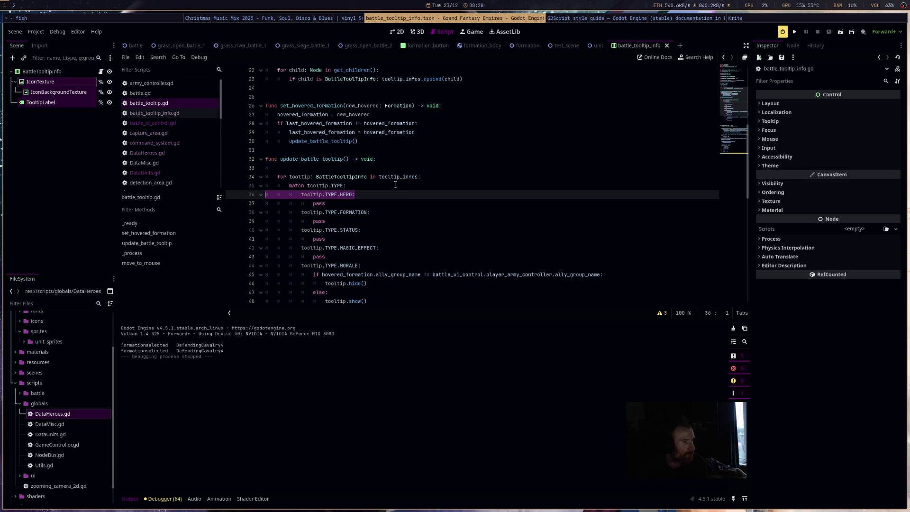
Make the match statement switch on tooltip.battle_tooltip_type instead of TYPE.
double_click(336, 186)
key(BackSpace)
key(BackSpace)
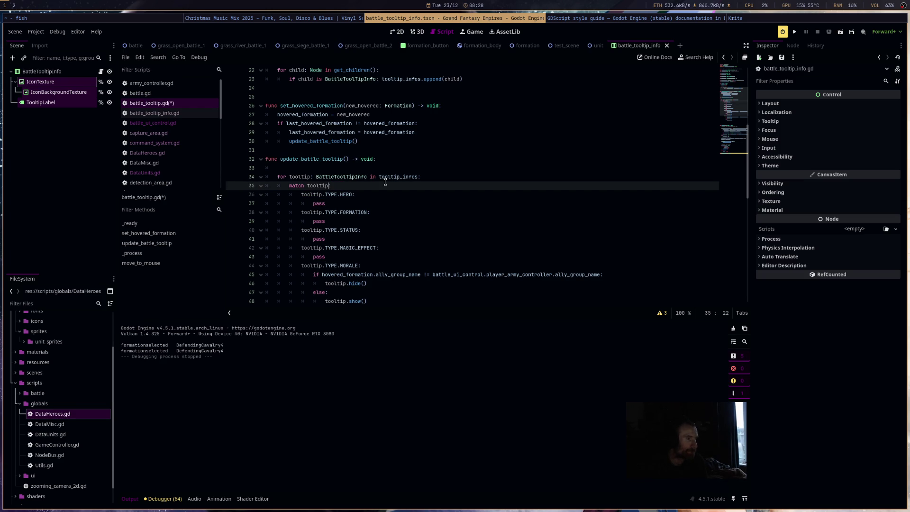
text(.)
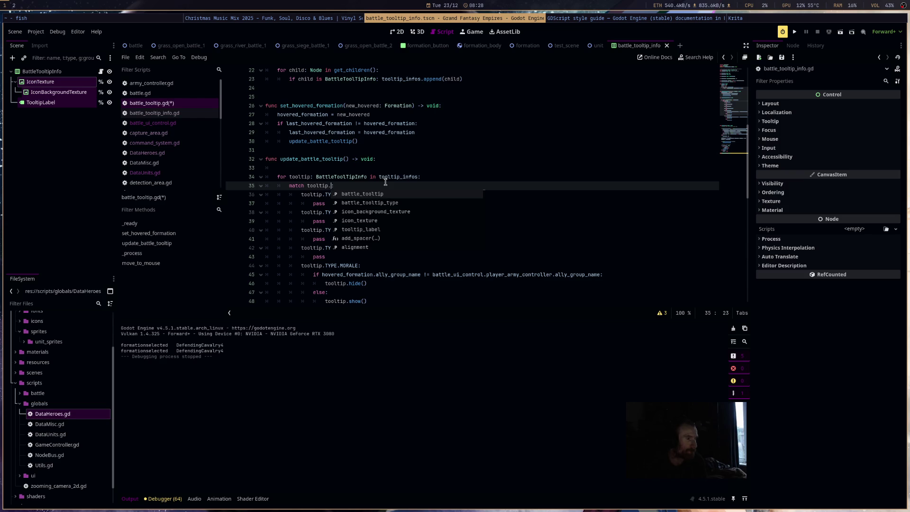
key(Down)
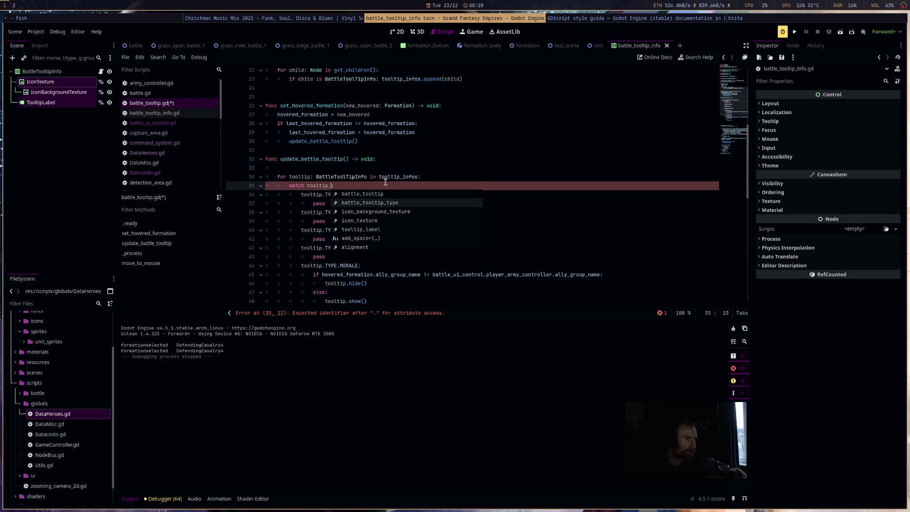
key(Return)
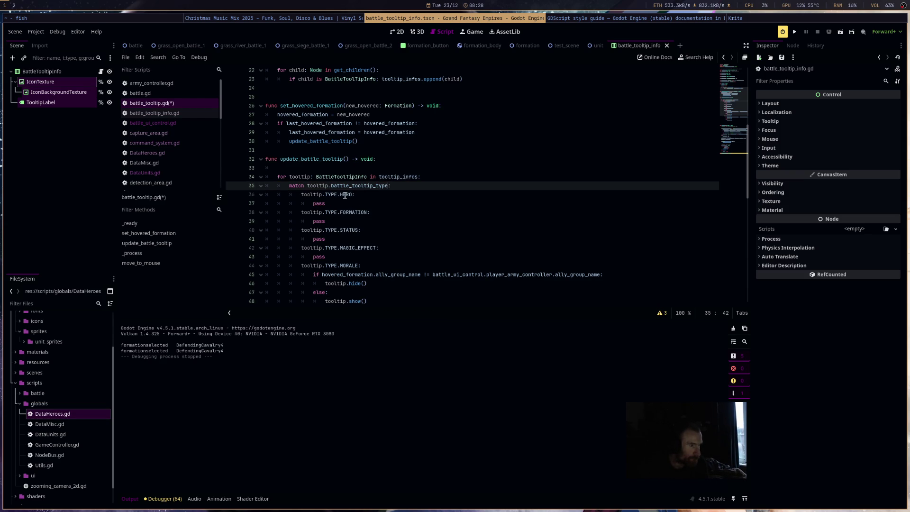
Turn the five tooltip.TYPE. match patterns into quoted strings like "HERO" and save.
click(299, 195)
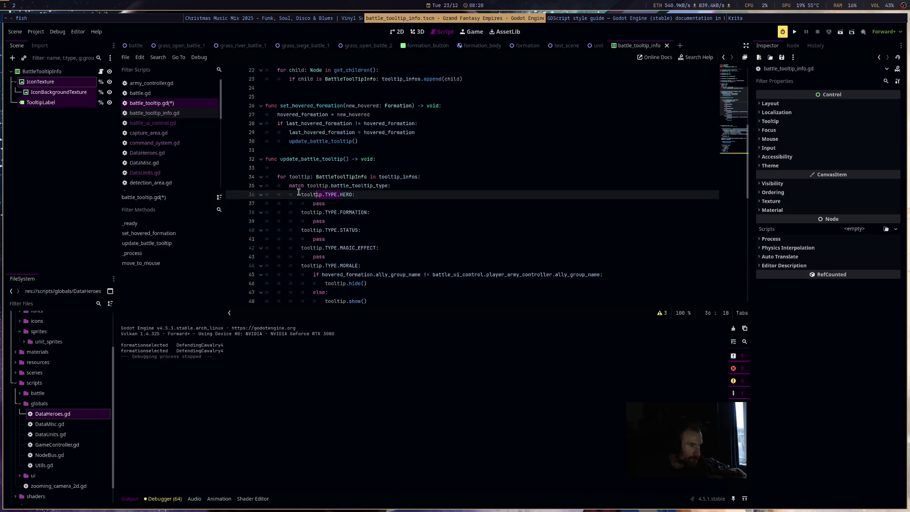
key(ctrl+z)
key(ctrl+z)
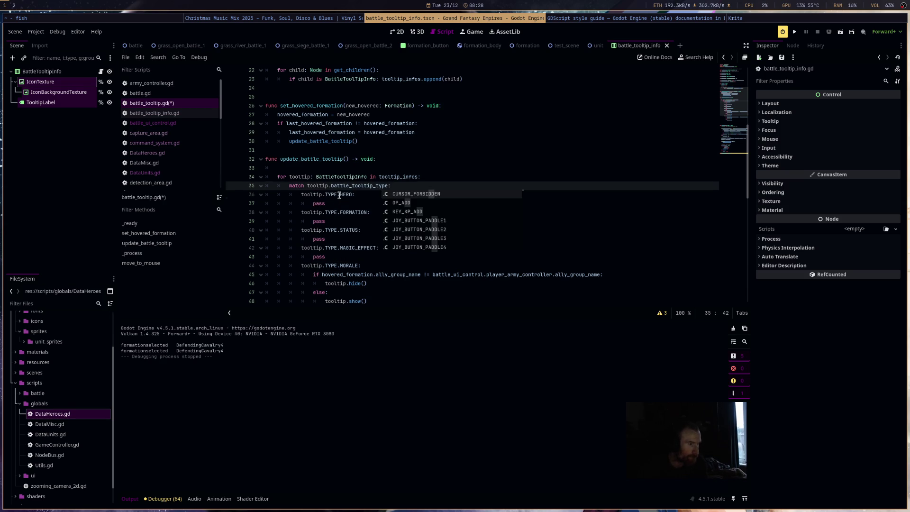
click(301, 194)
key(ctrl+d)
key(ctrl+d)
key(ctrl+d)
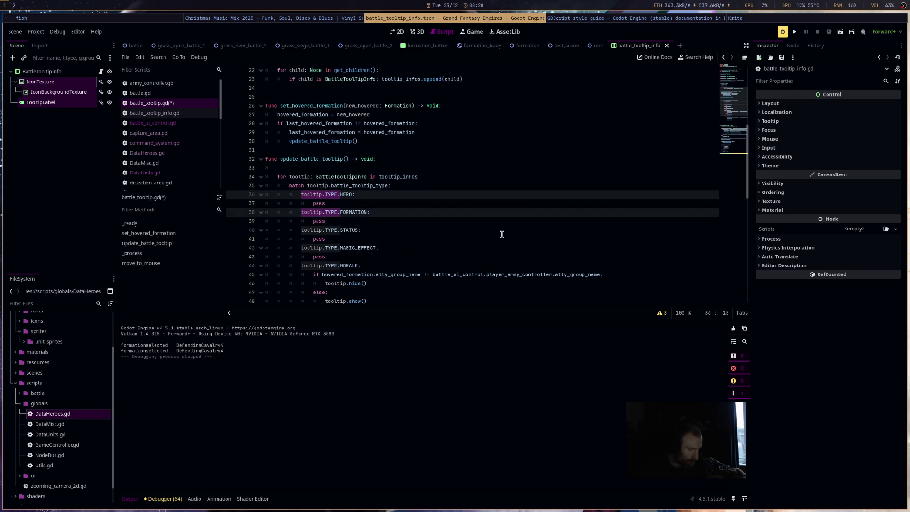
key(BackSpace)
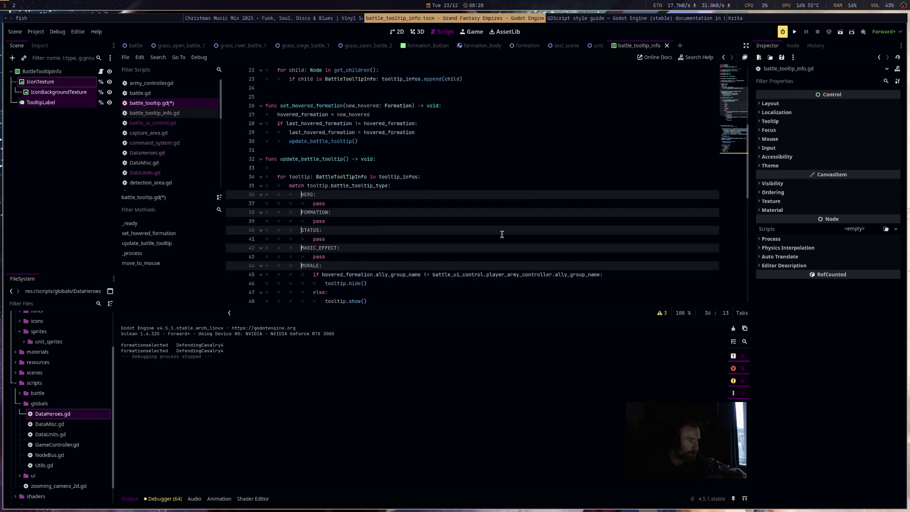
text(")
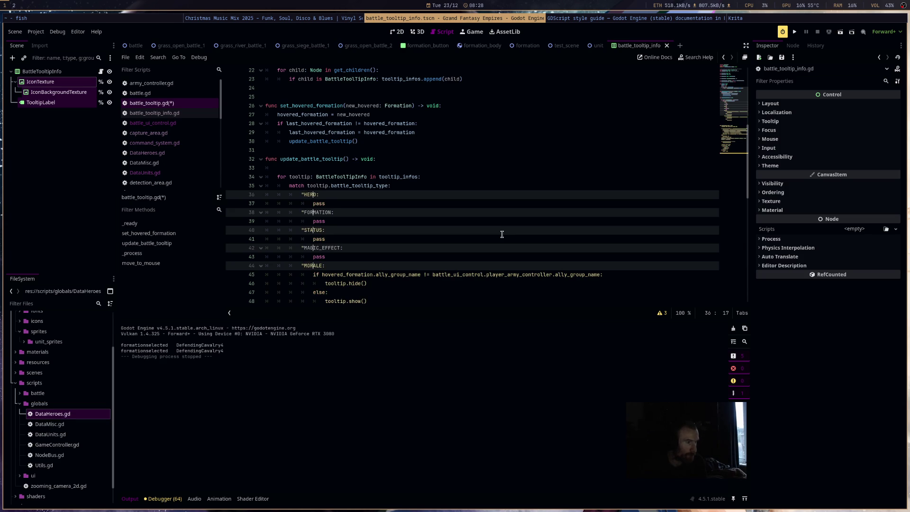
key(Right)
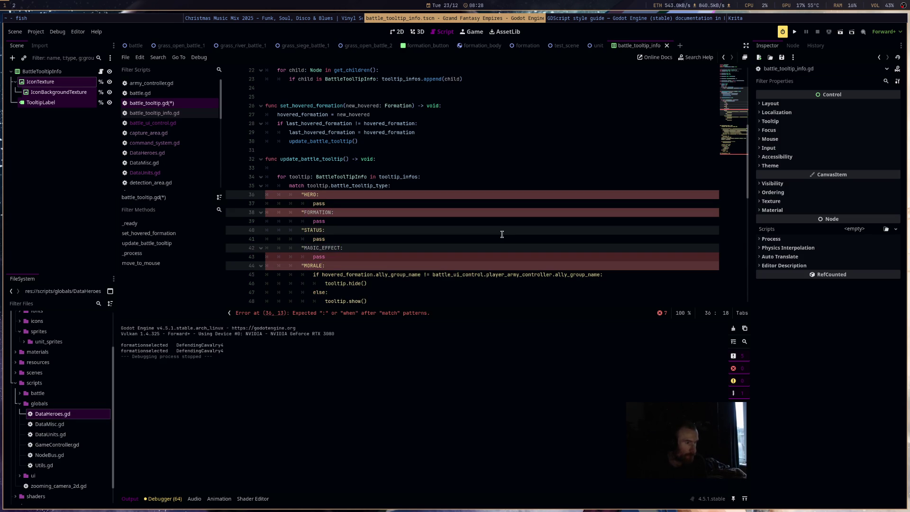
text(")
click(625, 209)
scroll(625, 209, down, 1)
key(ctrl+s)
scroll(624, 209, down, 1)
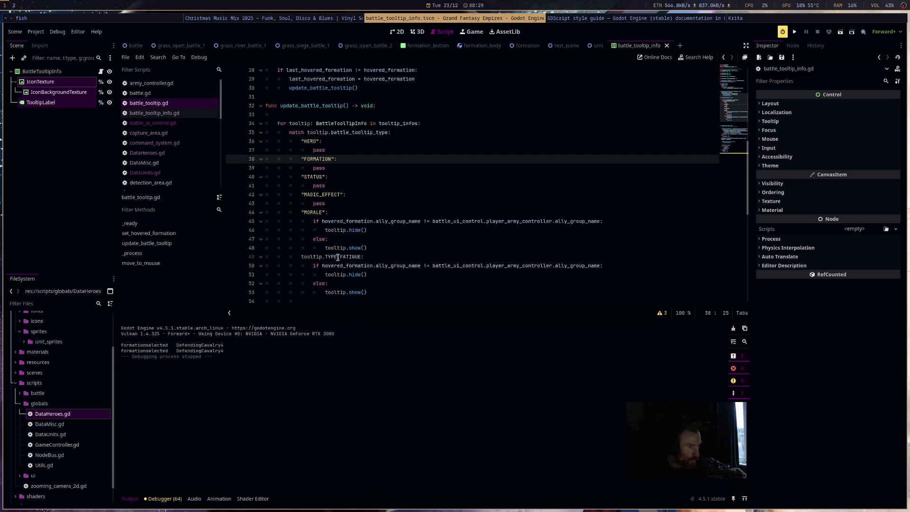
Rewrite the tooltip.TYPE_FATIGUE case as "FATIGUE", save, and return to the style guide.
drag(338, 257, 301, 258)
key(Delete)
click(310, 257)
double_click(310, 257)
text(")
click(468, 257)
scroll(468, 256, down, 5)
scroll(469, 257, up, 4)
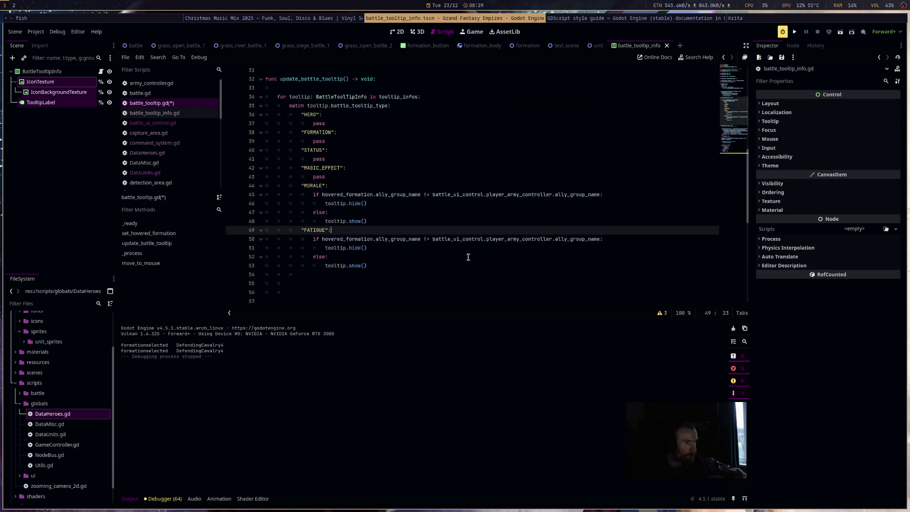
key(ctrl+s)
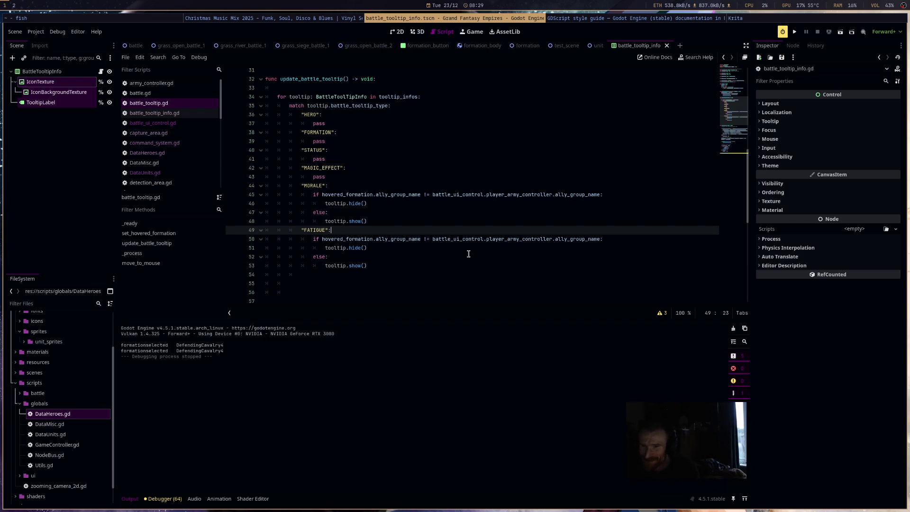
click(690, 18)
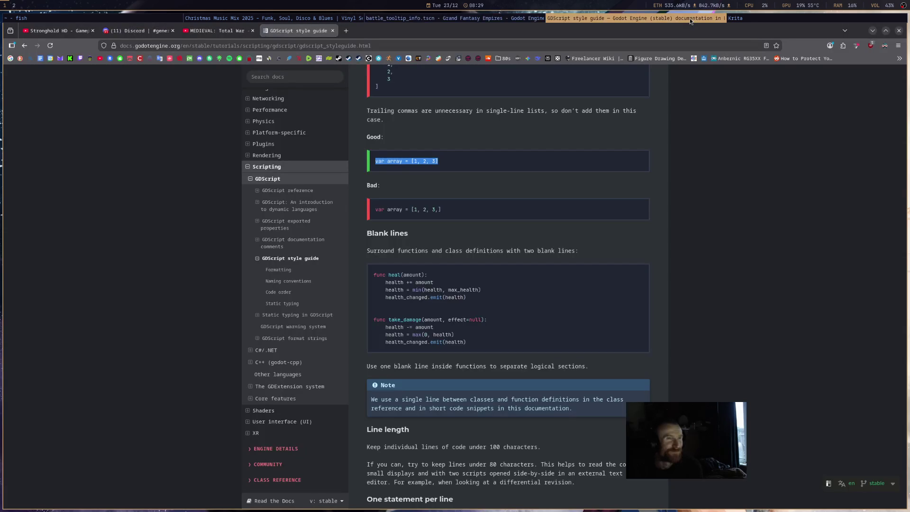
Read through the style guide's Blank lines and Line length sections.
click(578, 274)
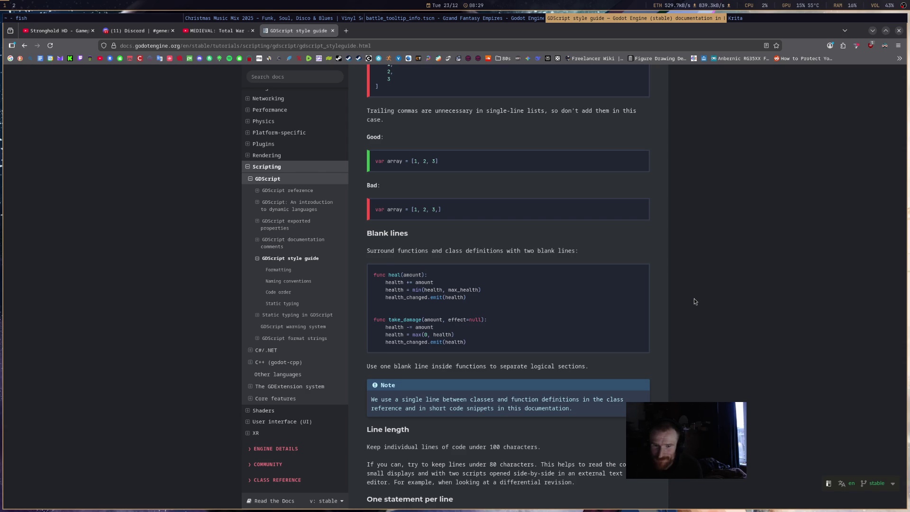
scroll(694, 298, down, 3)
scroll(694, 301, down, 2)
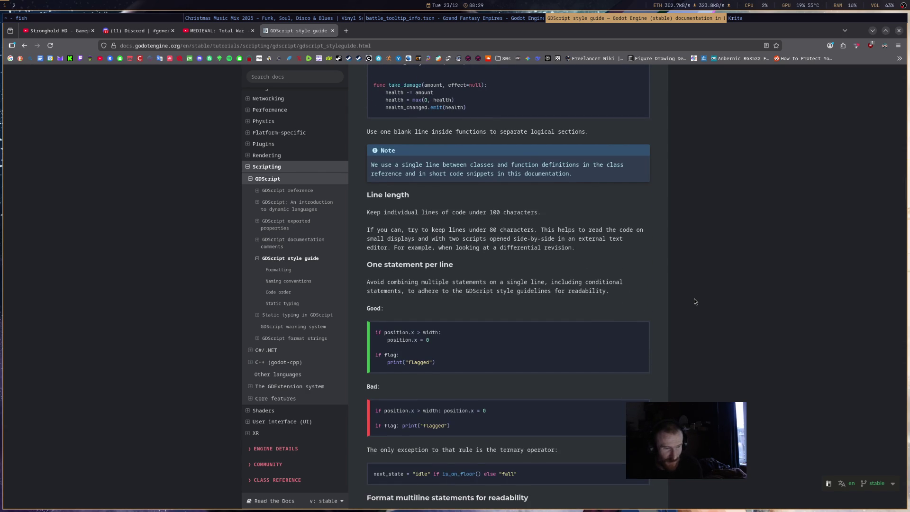
scroll(694, 301, down, 4)
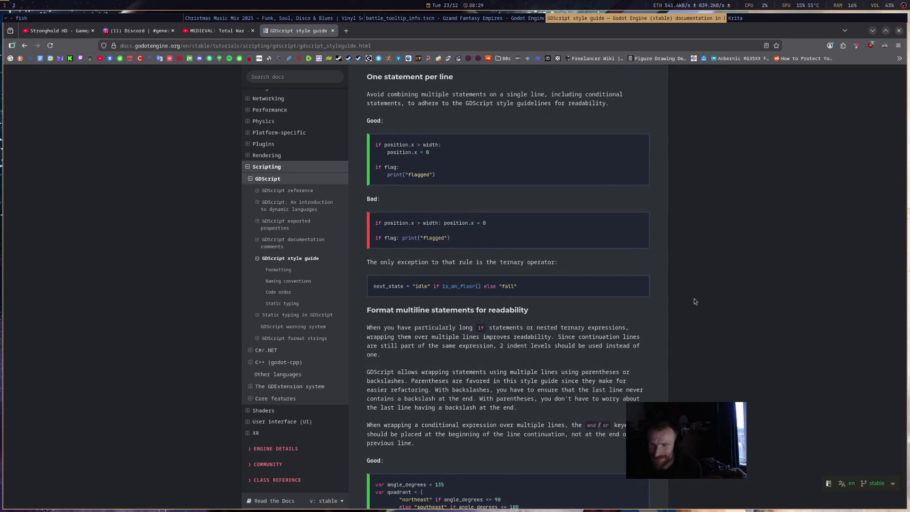
scroll(694, 301, up, 4)
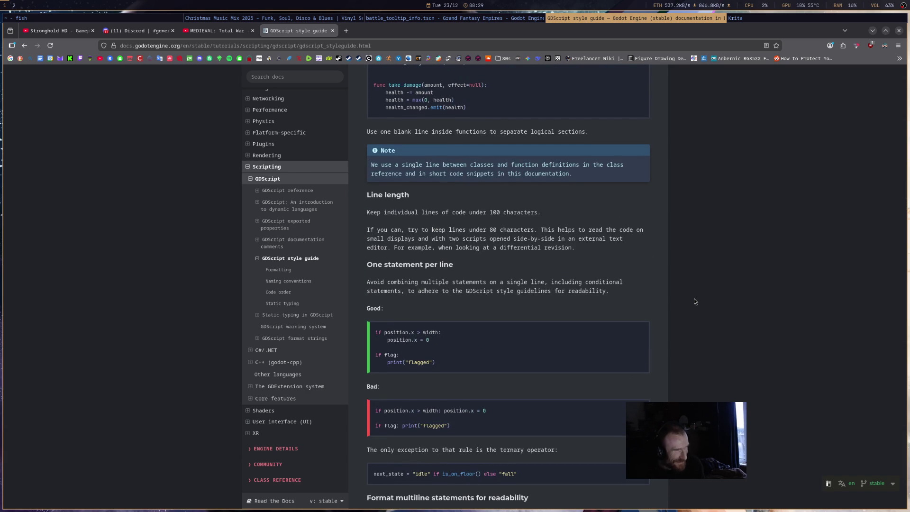
scroll(694, 301, up, 3)
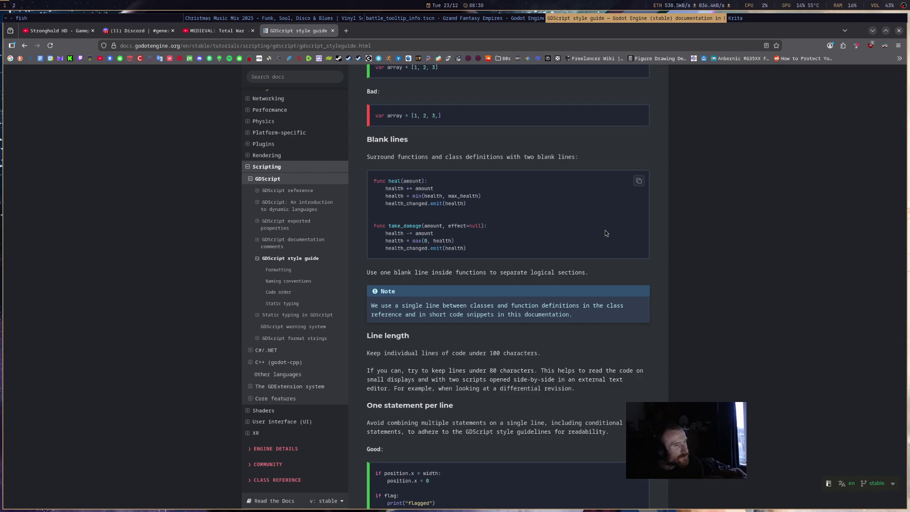
scroll(605, 234, up, 3)
scroll(604, 237, down, 4)
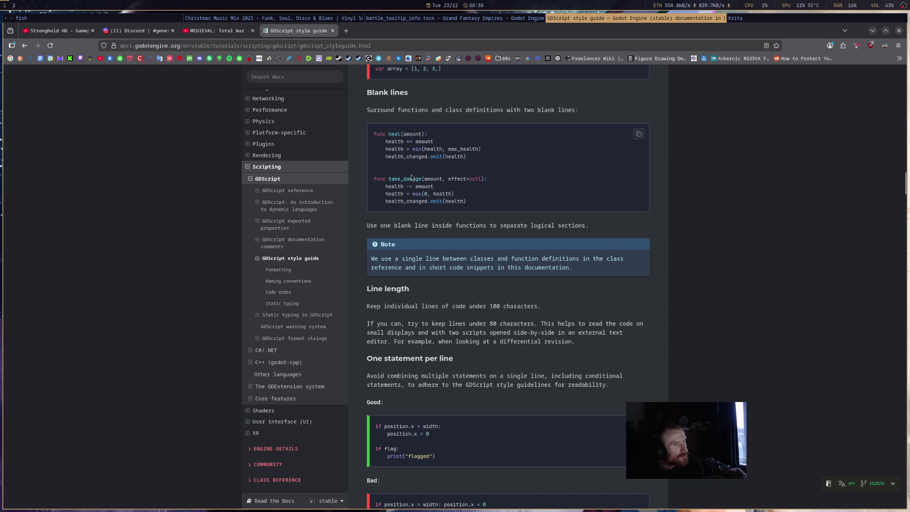
scroll(582, 287, down, 3)
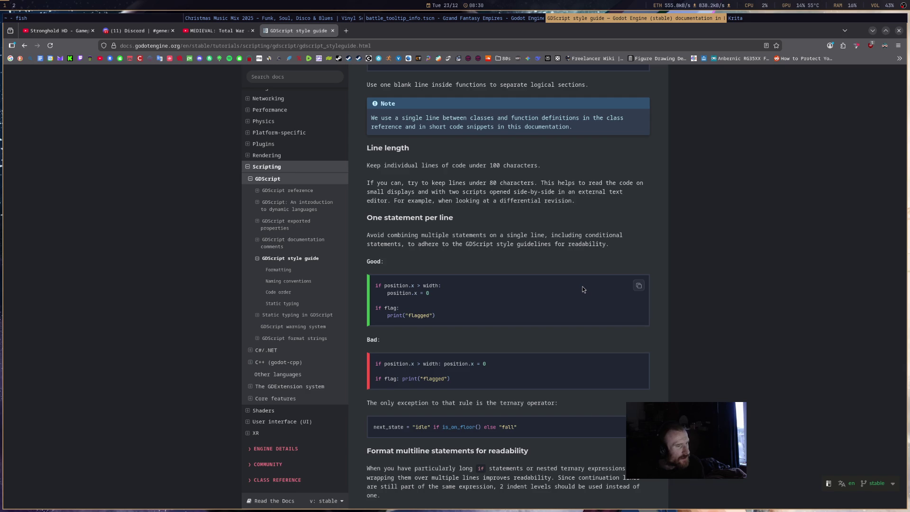
Highlight the Bad one-statement-per-line example and continue to multiline statement formatting.
triple_click(463, 372)
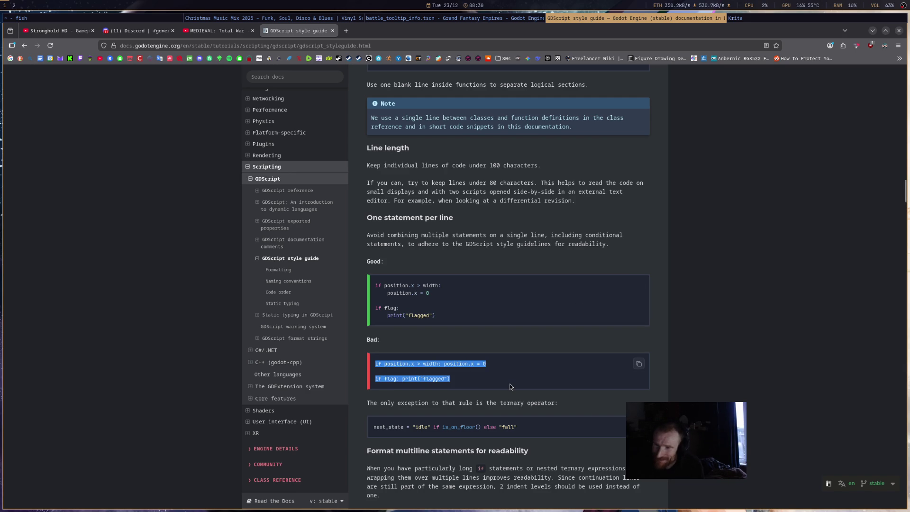
scroll(500, 384, down, 1)
scroll(500, 385, down, 3)
click(551, 360)
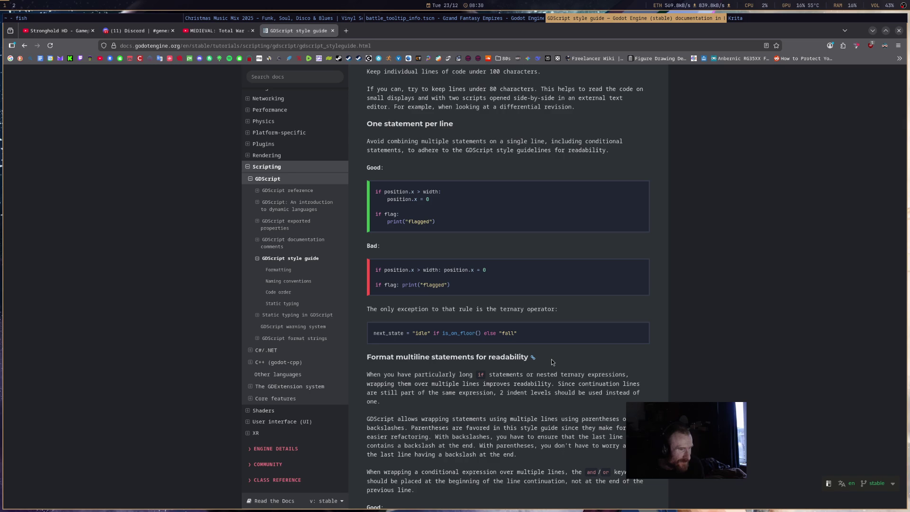
scroll(552, 359, down, 6)
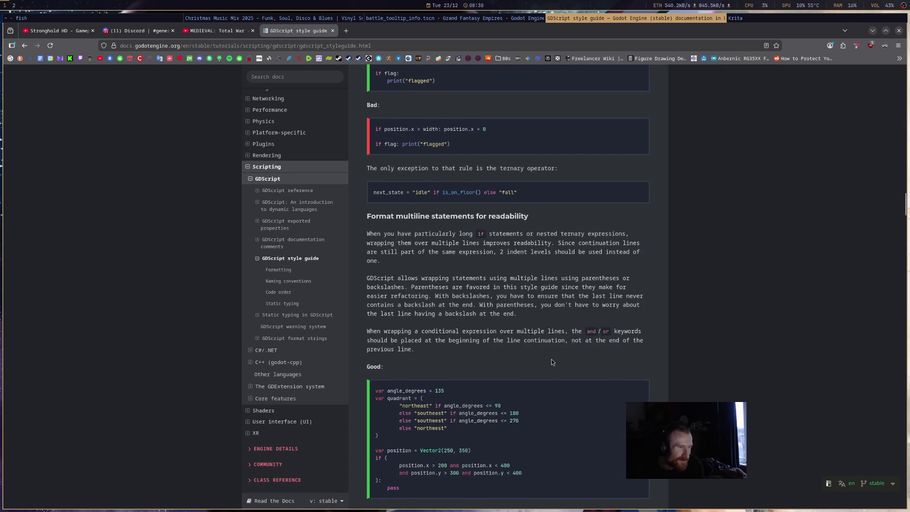
scroll(551, 362, down, 4)
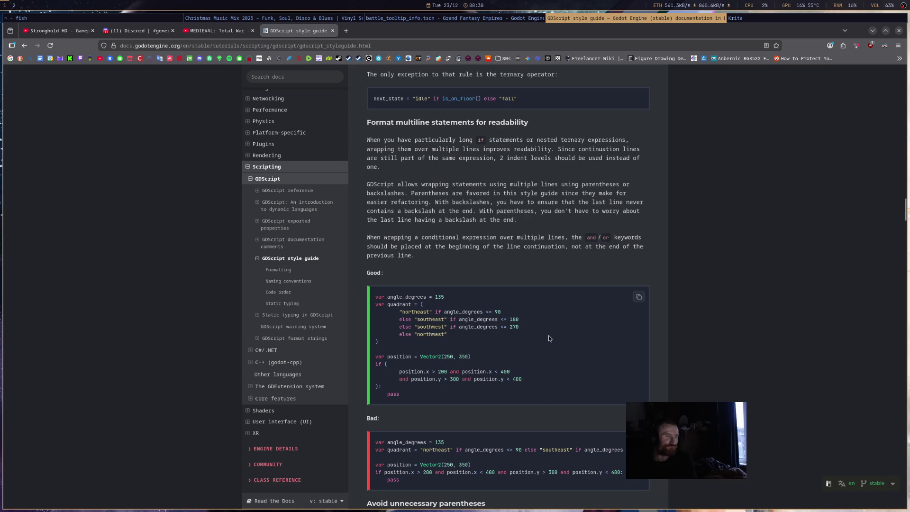
scroll(547, 334, down, 3)
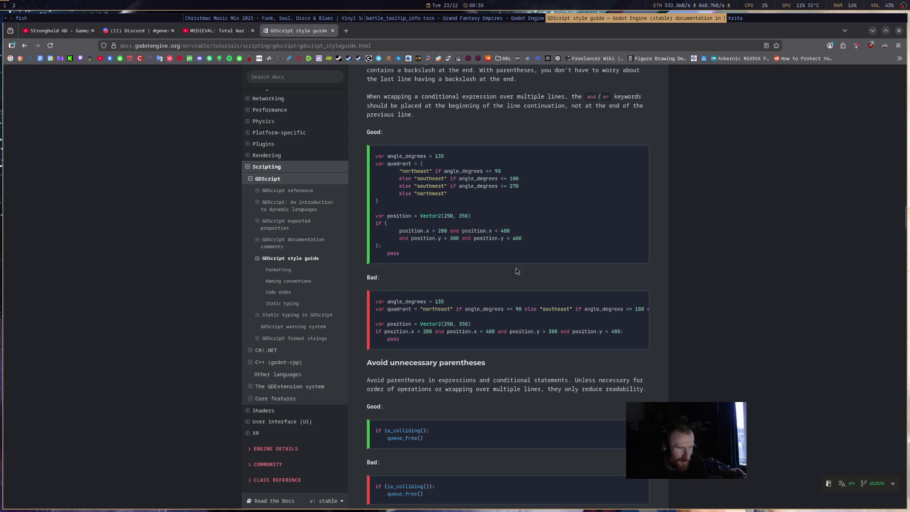
Study the wrapped and multiline quadrant expression examples under Avoid unnecessary parentheses.
drag(399, 163, 501, 186)
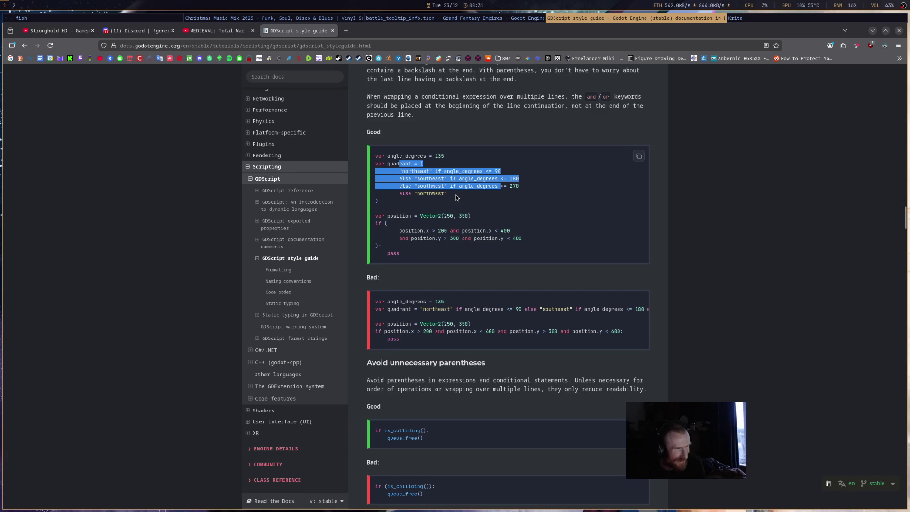
click(456, 198)
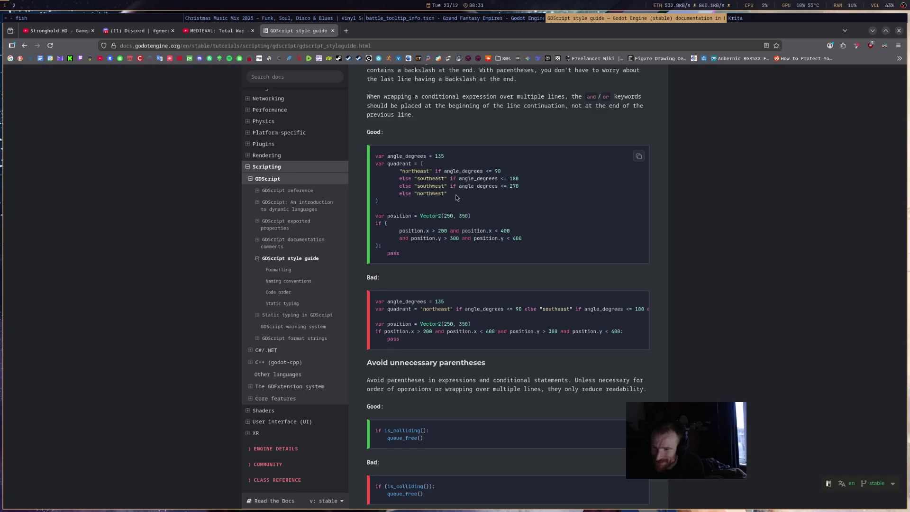
drag(456, 198, 374, 166)
click(497, 184)
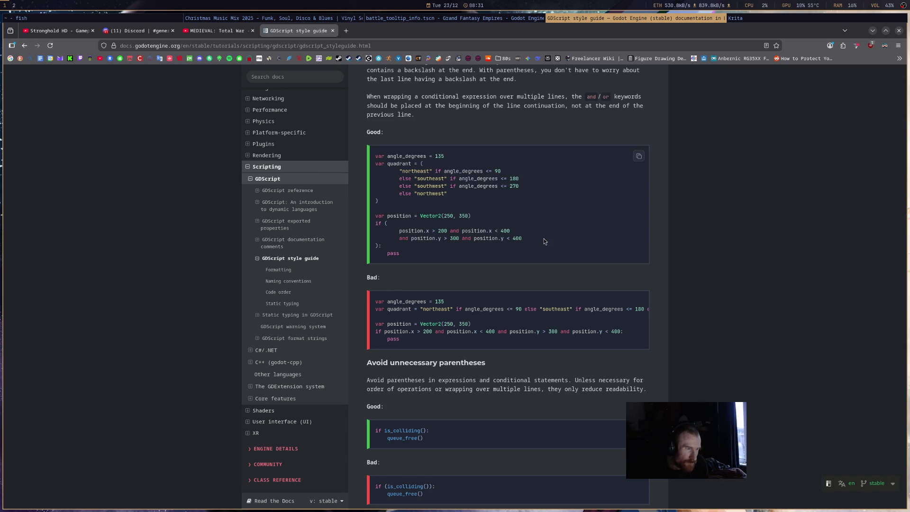
Read the Boolean operators rules, noting 'not', then the Good comment spacing example.
scroll(544, 238, down, 3)
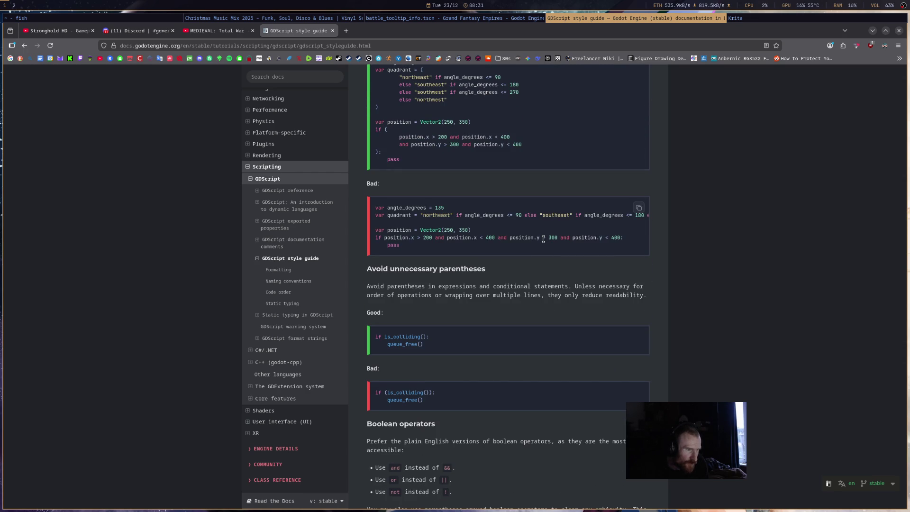
scroll(543, 239, down, 4)
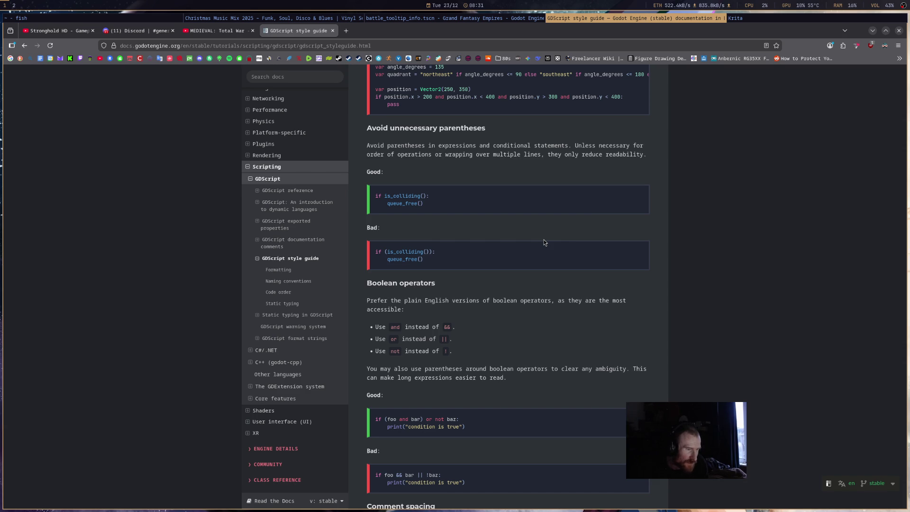
scroll(544, 242, down, 3)
scroll(545, 242, down, 2)
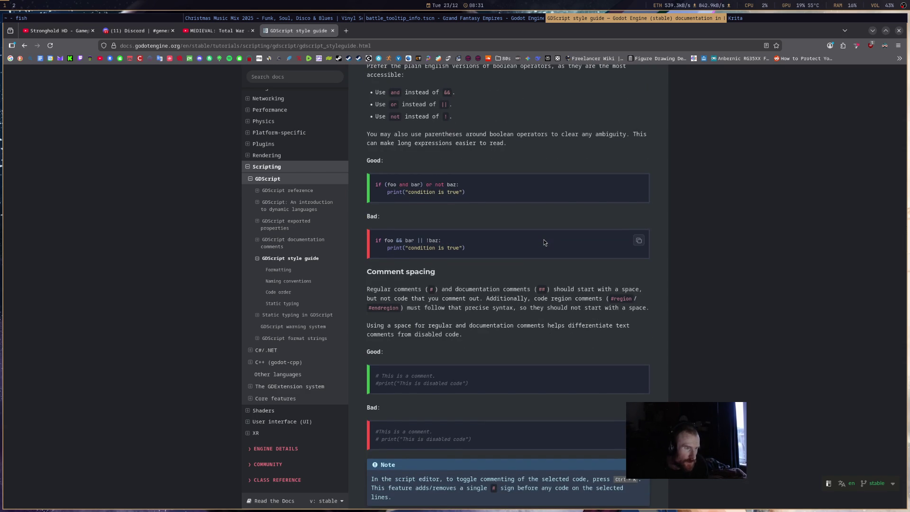
double_click(439, 184)
drag(386, 104, 396, 92)
click(395, 91)
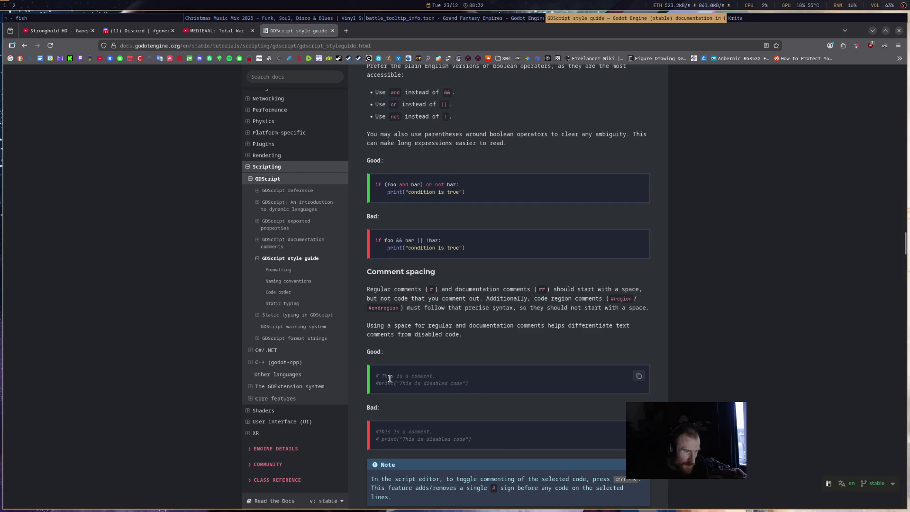
mouse_move(376, 376)
mouse_down()
mouse_move(455, 381)
mouse_move(367, 377)
mouse_up()
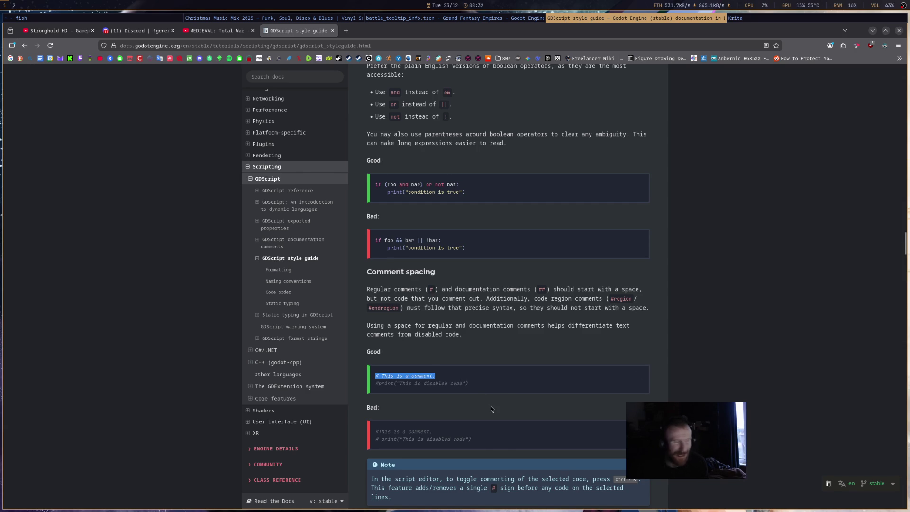
scroll(491, 405, down, 3)
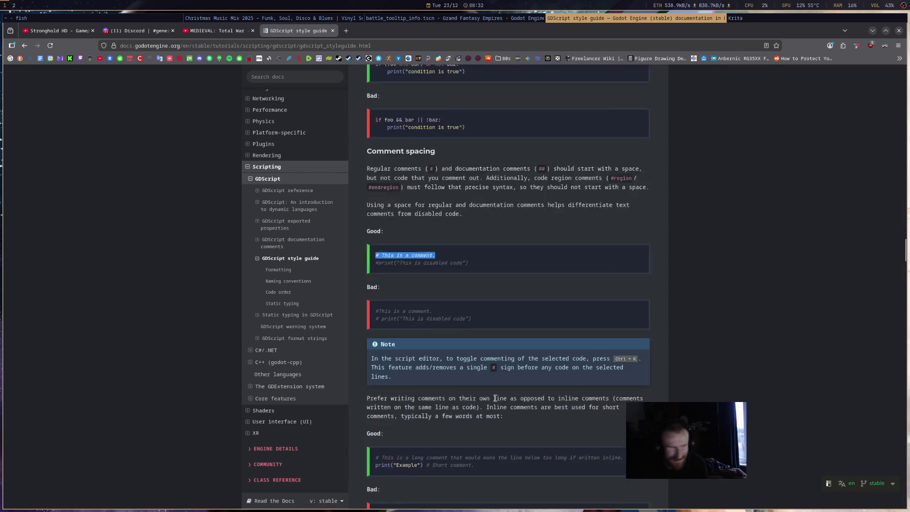
Review the Whitespace rules and their Bad example lines.
scroll(553, 388, up, 4)
scroll(714, 368, up, 6)
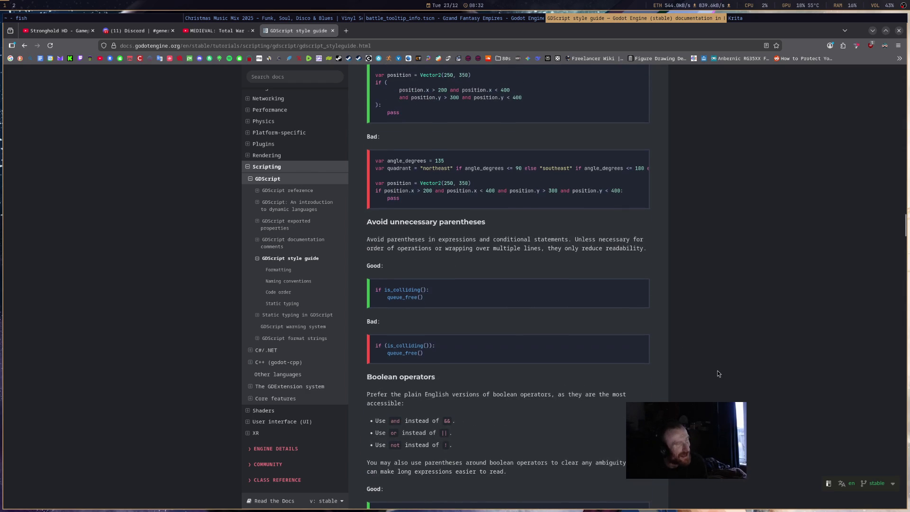
scroll(717, 374, down, 10)
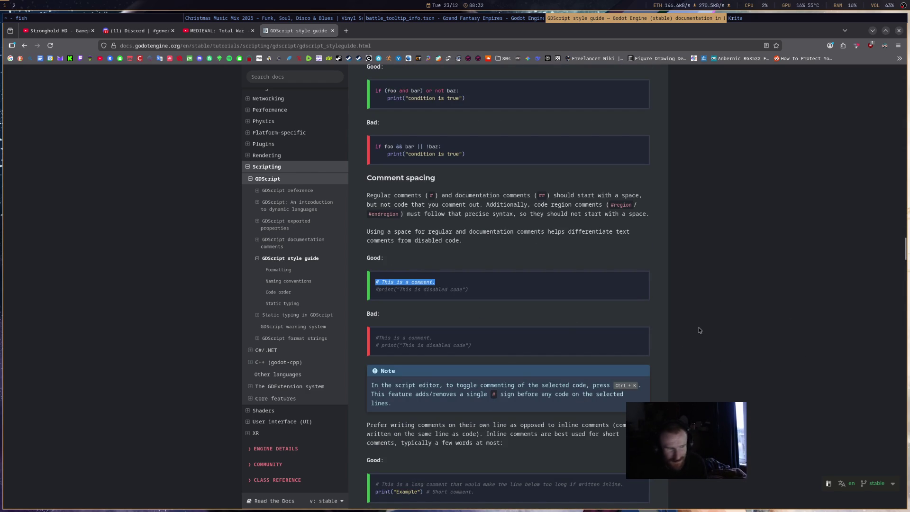
scroll(698, 330, down, 5)
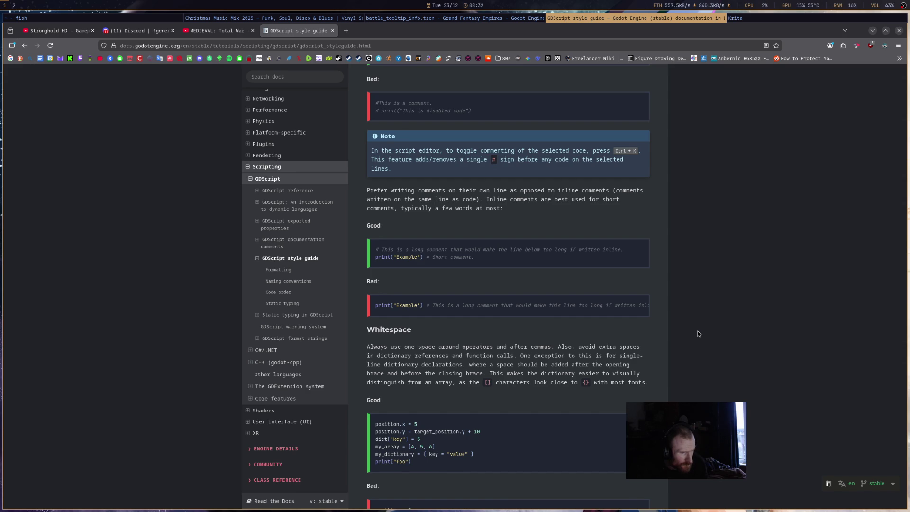
scroll(698, 331, down, 5)
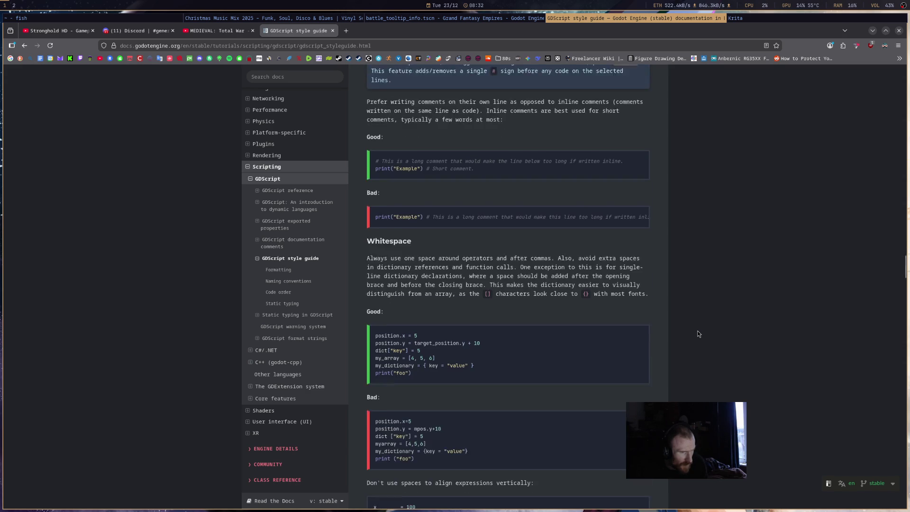
mouse_move(443, 360)
mouse_down()
mouse_move(368, 328)
mouse_move(397, 322)
mouse_up()
click(716, 377)
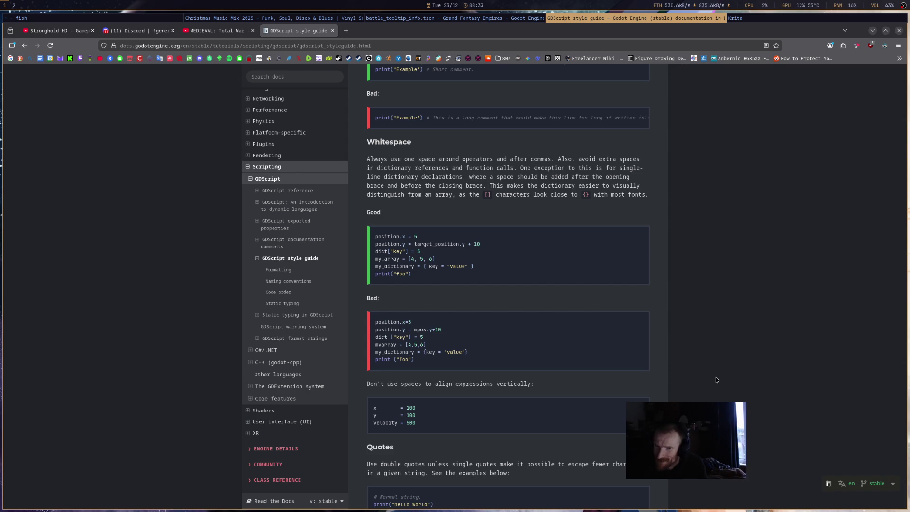
Study the Quotes example block showing single versus double quotes in print lines.
scroll(717, 380, down, 1)
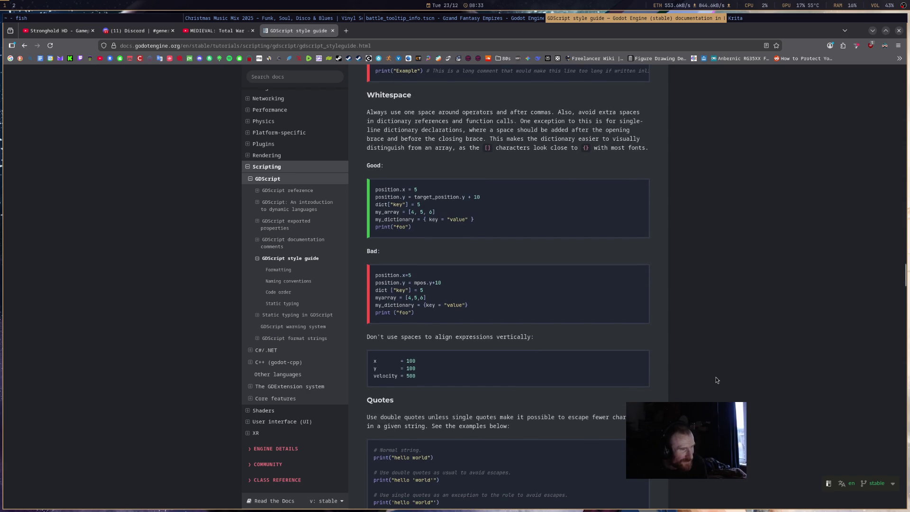
scroll(716, 379, down, 2)
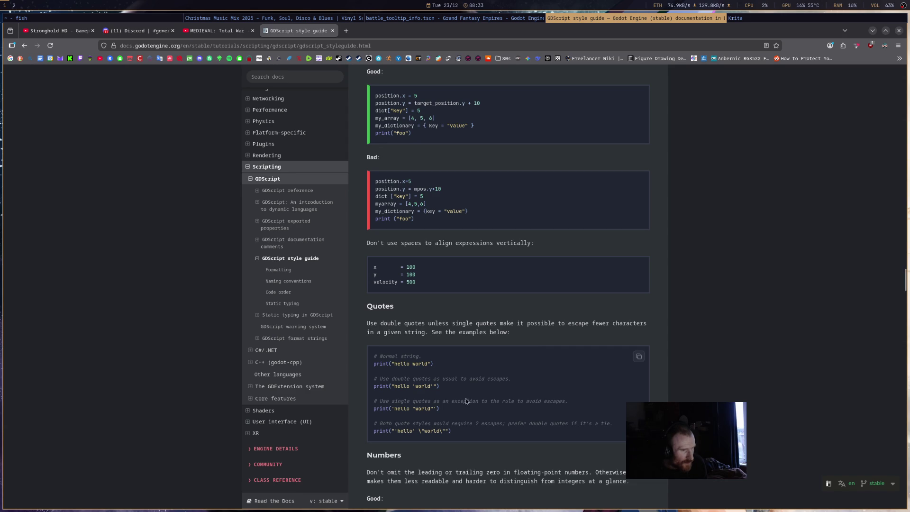
drag(451, 401, 368, 393)
drag(443, 385, 365, 386)
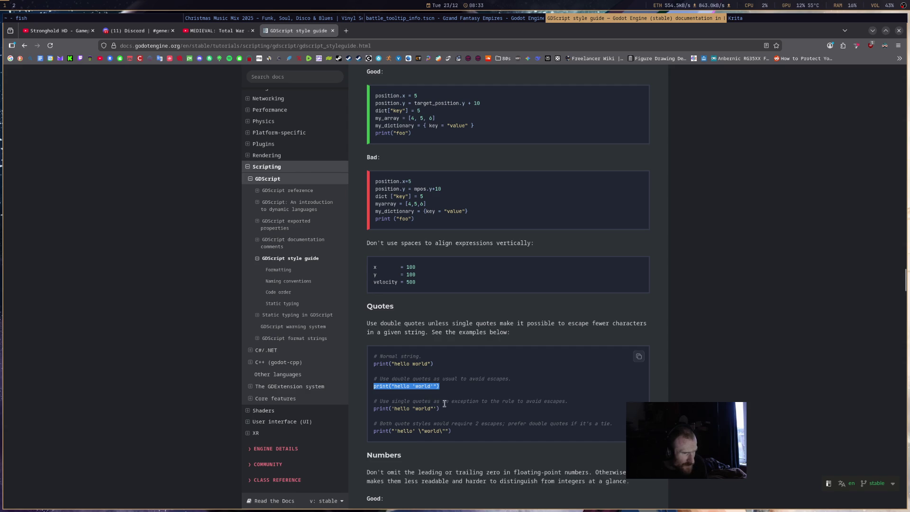
mouse_move(508, 451)
mouse_down()
mouse_move(365, 379)
mouse_move(367, 355)
mouse_up()
click(500, 369)
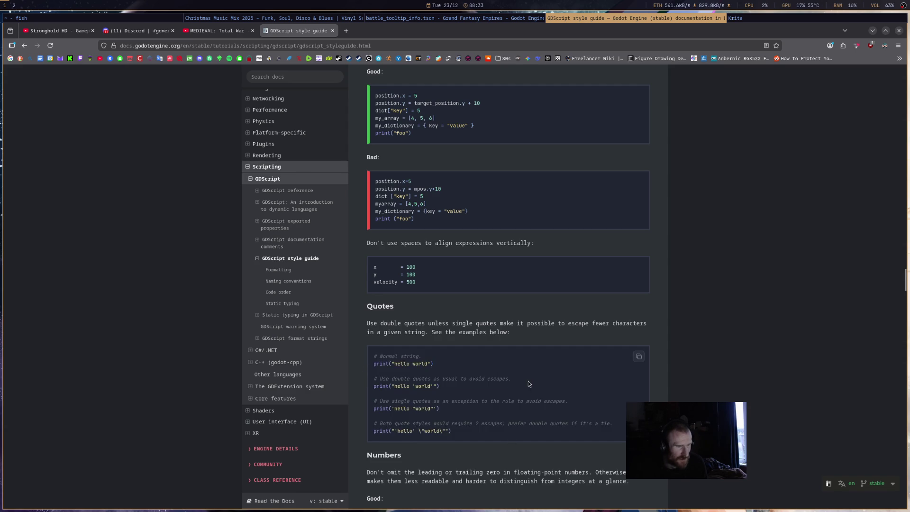
scroll(545, 384, down, 4)
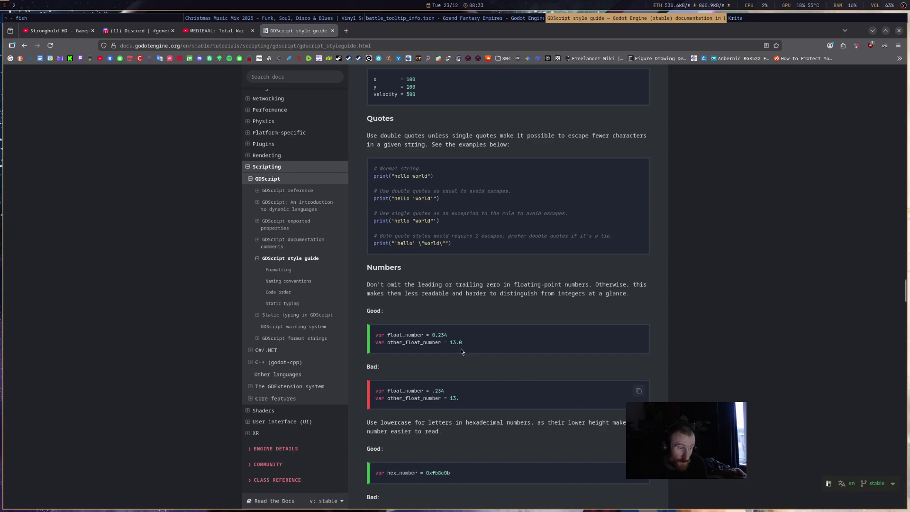
Compare the Good and Bad float_number examples on leading zeros.
drag(467, 344, 365, 336)
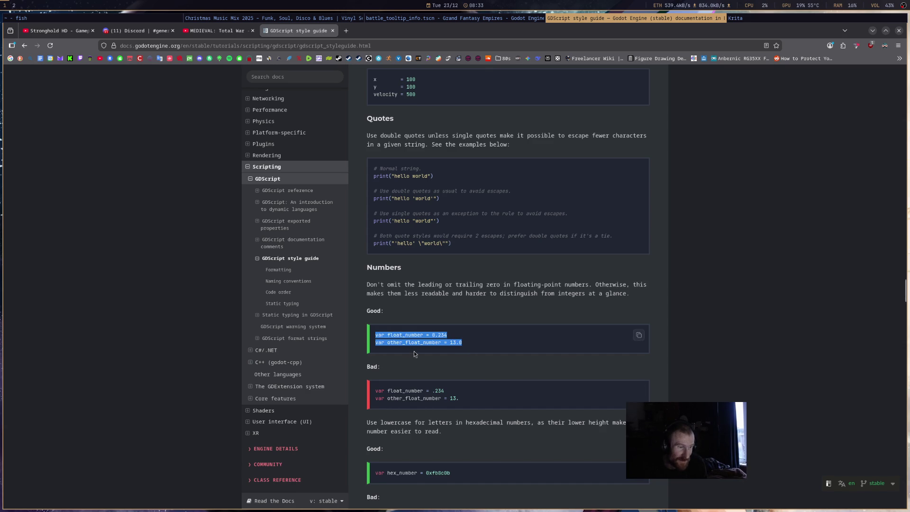
click(366, 337)
drag(461, 400, 397, 386)
click(479, 360)
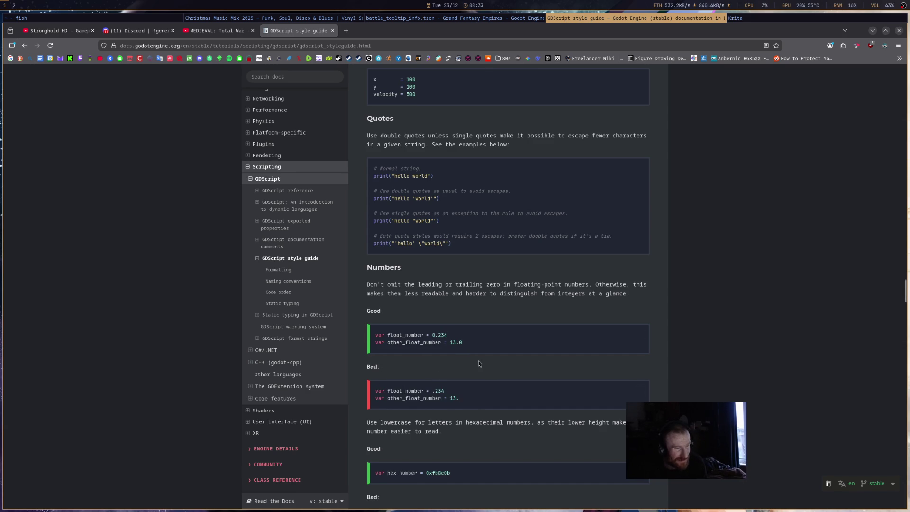
scroll(479, 361, down, 3)
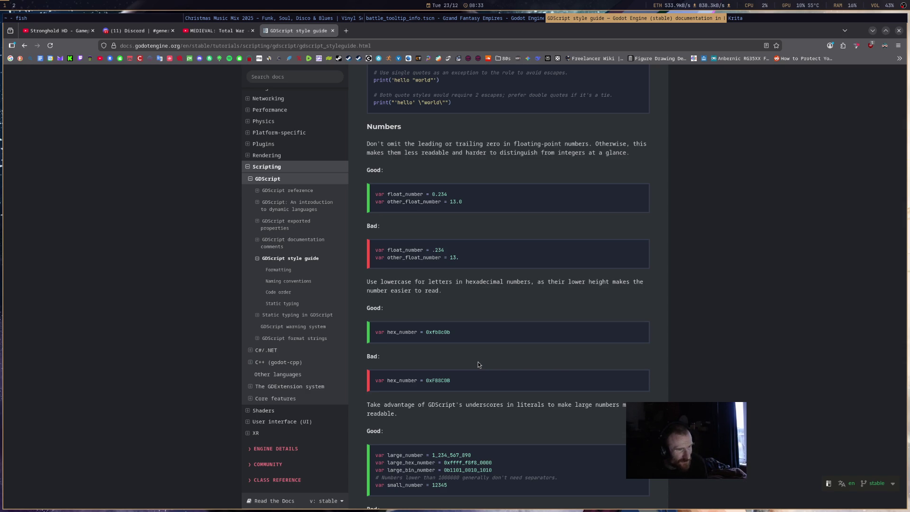
Check the 12_345 underscore separator example and continue to the Naming conventions table.
scroll(478, 362, down, 3)
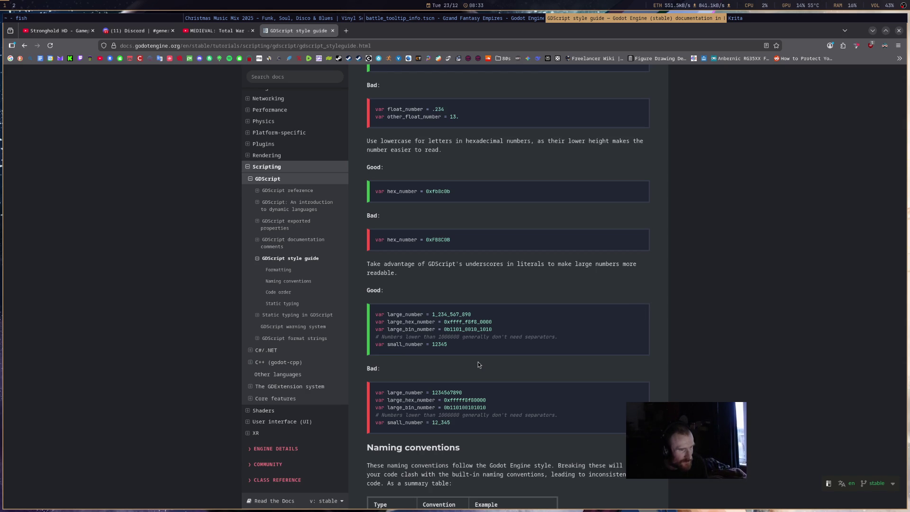
double_click(435, 421)
click(582, 382)
scroll(582, 382, down, 4)
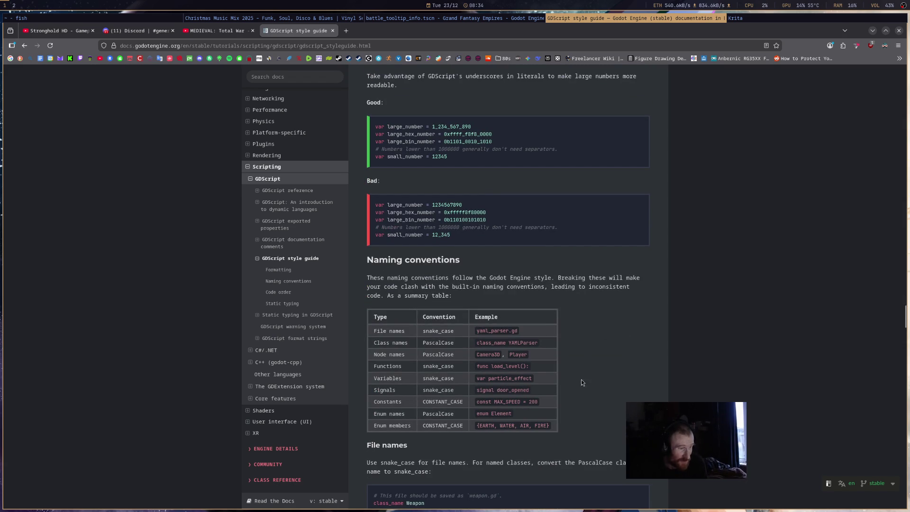
Review the Constants row of the Naming conventions table.
scroll(593, 383, down, 3)
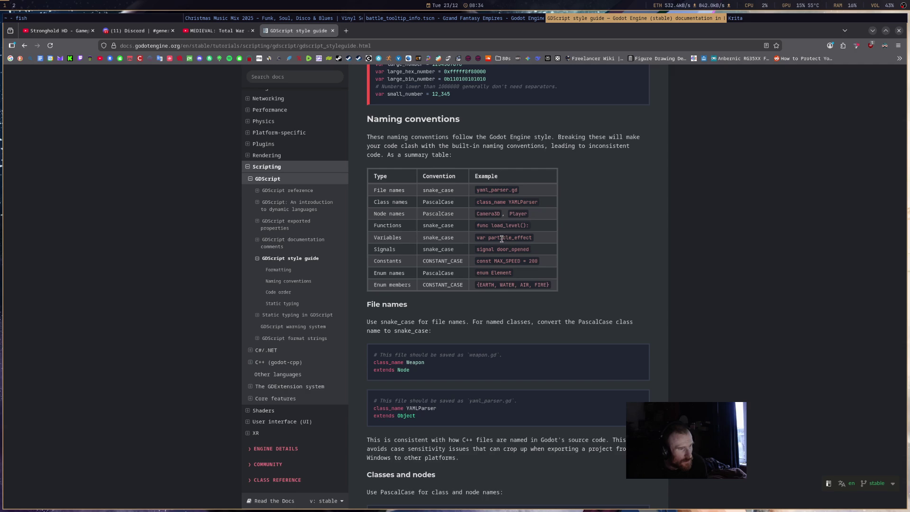
drag(539, 262, 372, 265)
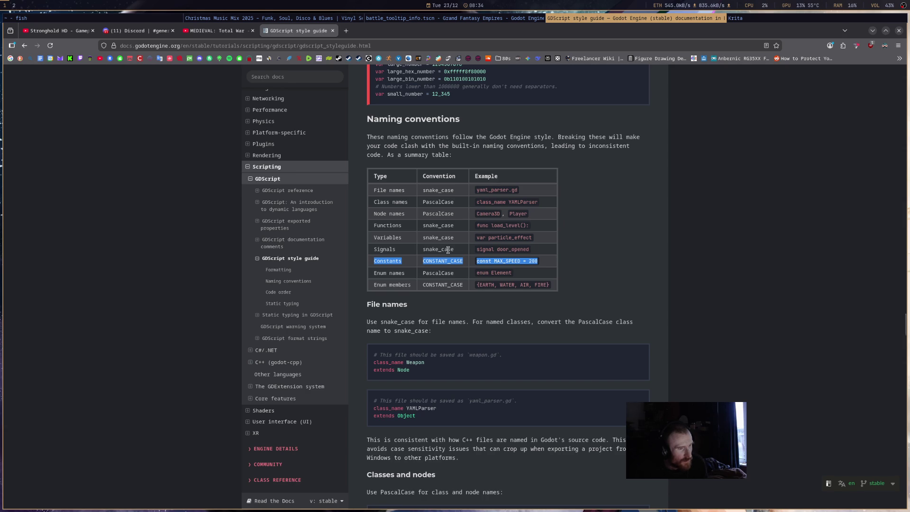
drag(573, 275, 374, 174)
click(550, 253)
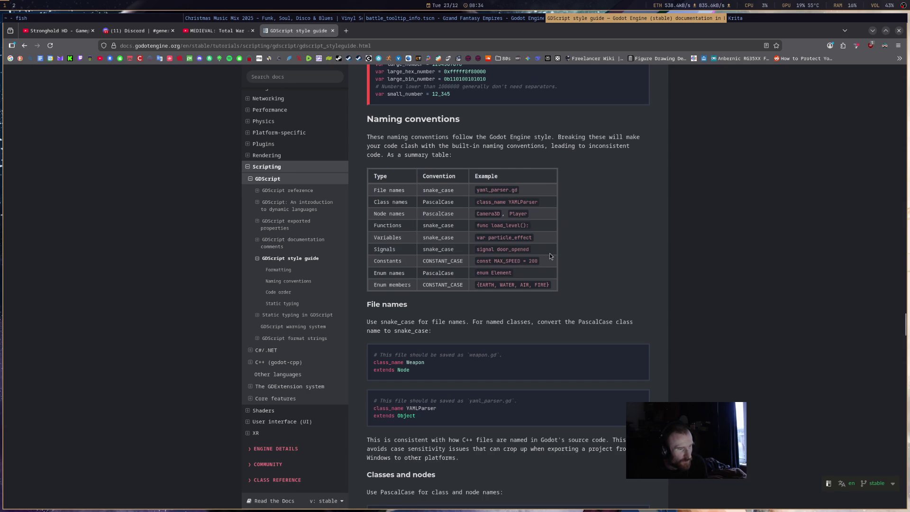
Study the const Weapon = preload PascalCase example, then return to the Godot editor.
scroll(550, 253, down, 3)
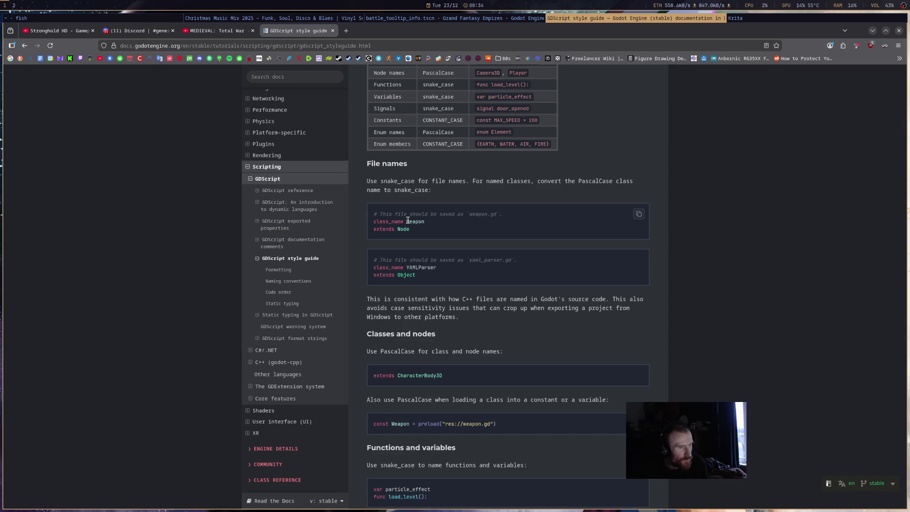
scroll(408, 221, down, 3)
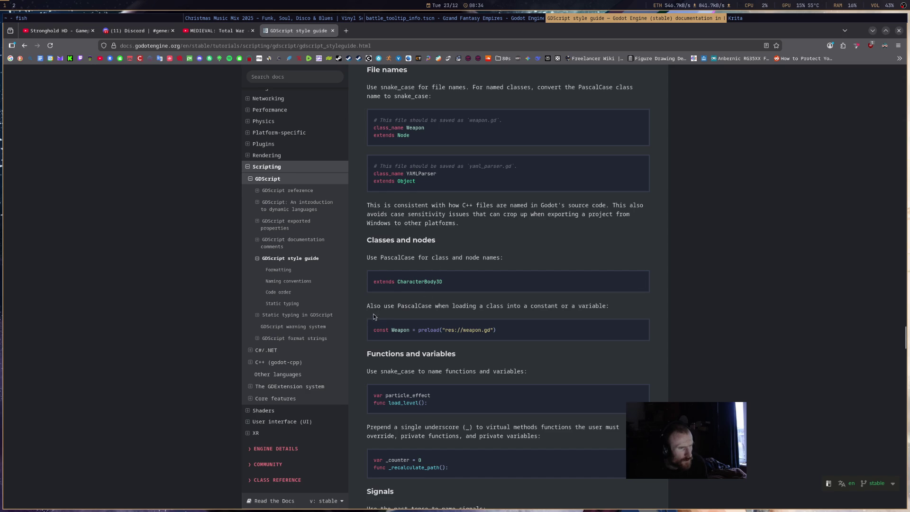
drag(373, 329, 519, 334)
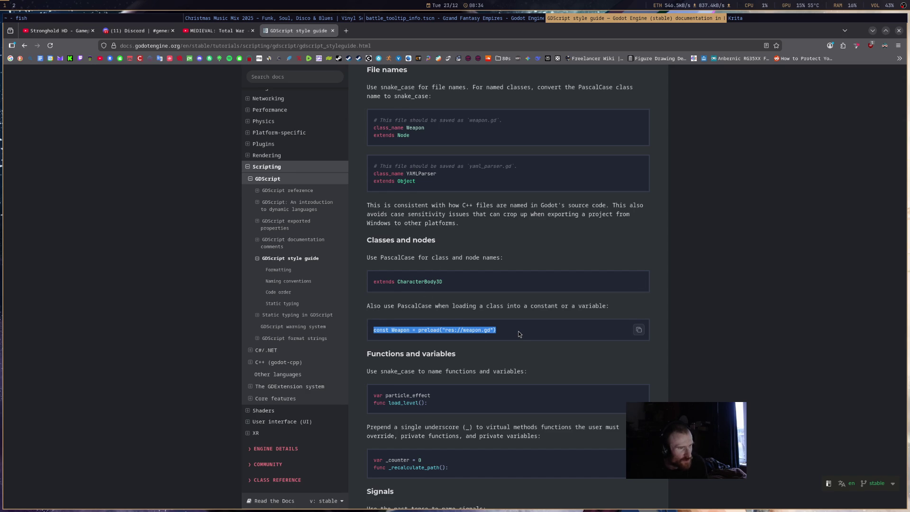
click(519, 334)
drag(516, 337, 374, 334)
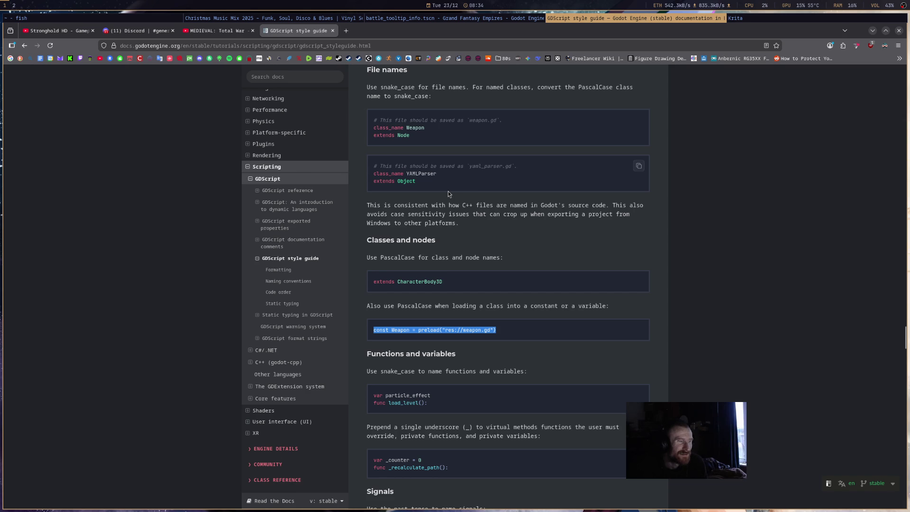
key(alt+Tab)
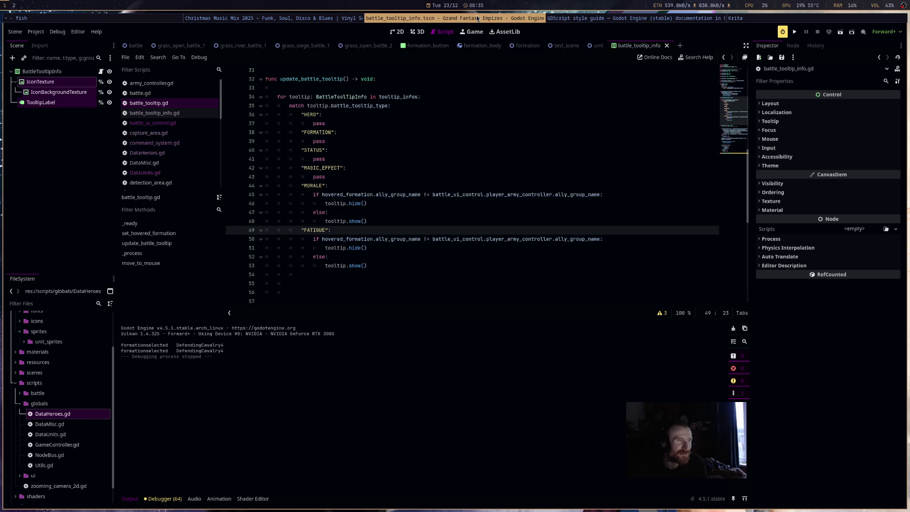
Insert a DataMisc preload on line 4 by mistake and undo it.
scroll(445, 175, up, 4)
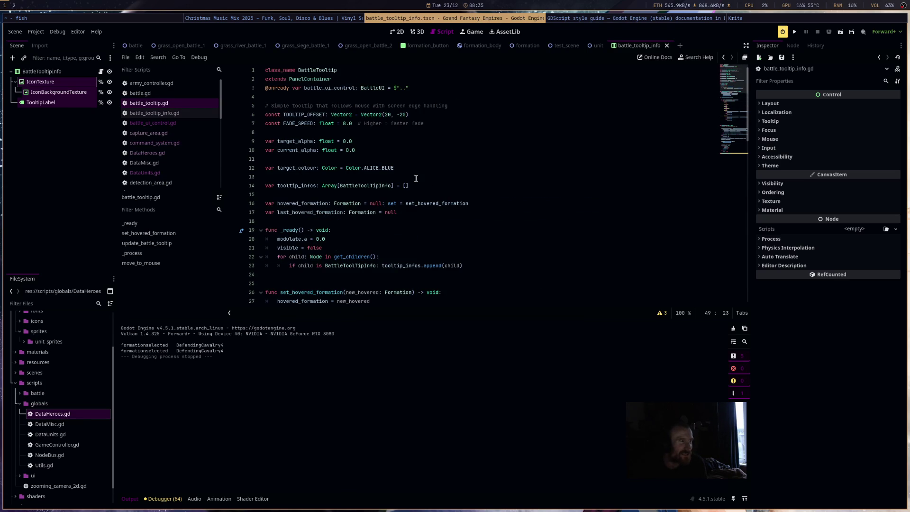
click(334, 97)
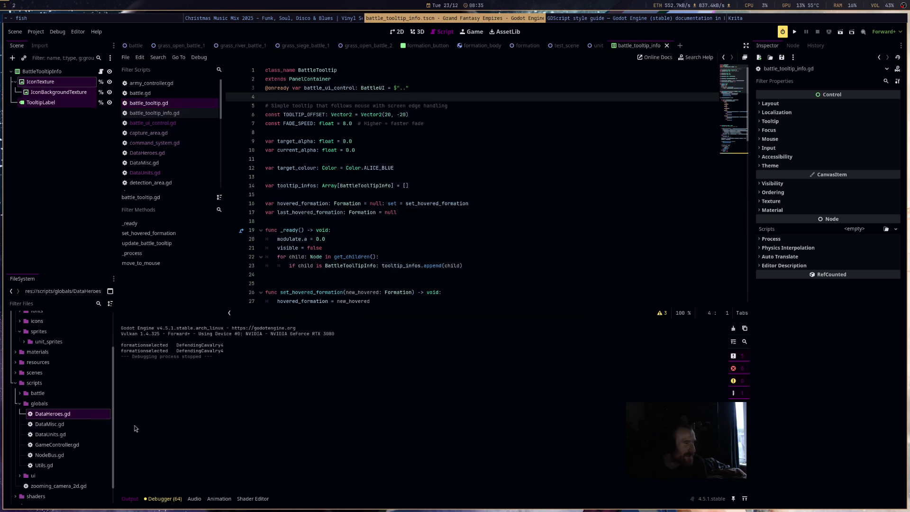
ctrl+drag(45, 424, 289, 99)
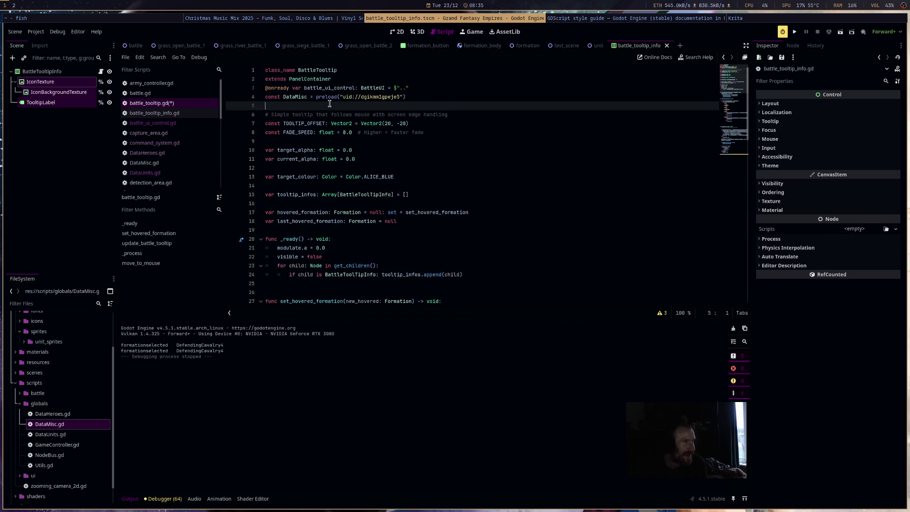
key(ctrl+z)
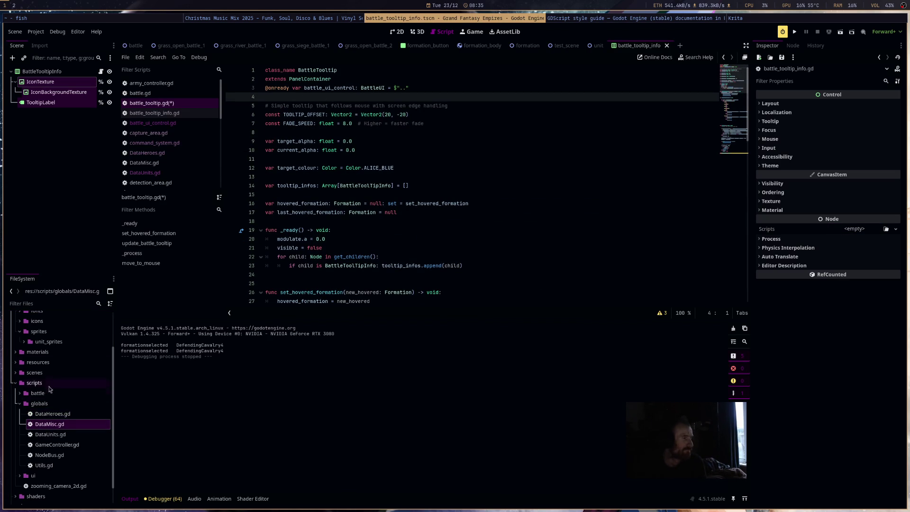
Add a FATIGUE_HIGH constant preloading Fatigue_High.svg on line 4, then return to the style guide.
scroll(39, 367, up, 3)
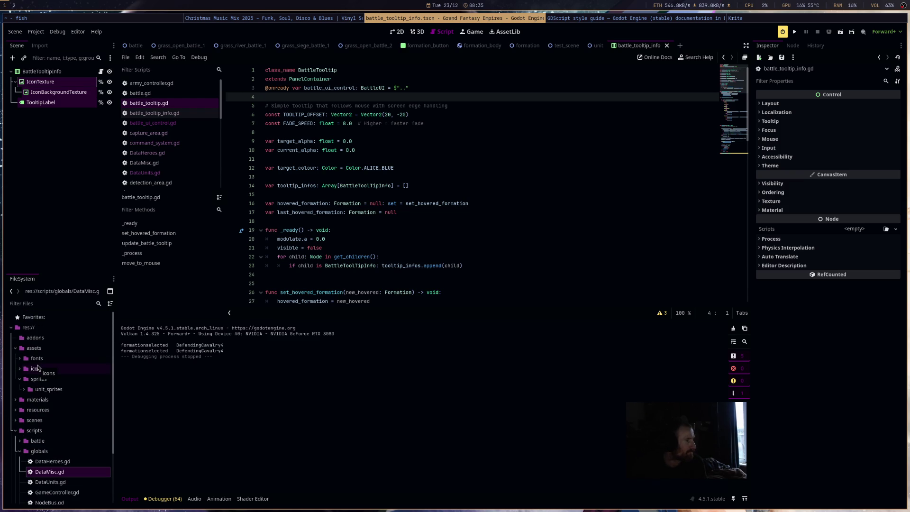
click(19, 368)
mouse_move(47, 392)
mouse_down()
mouse_move(325, 122)
mouse_move(335, 101)
mouse_move(309, 97)
mouse_up()
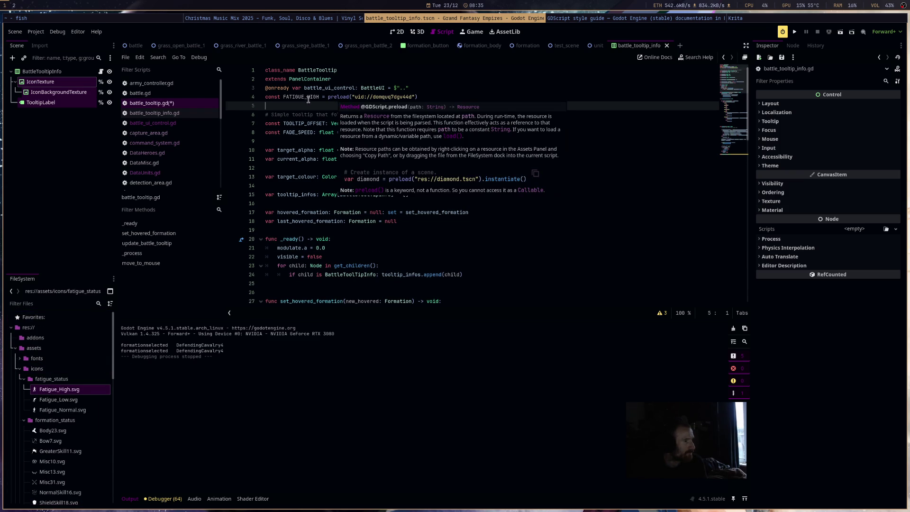
double_click(291, 98)
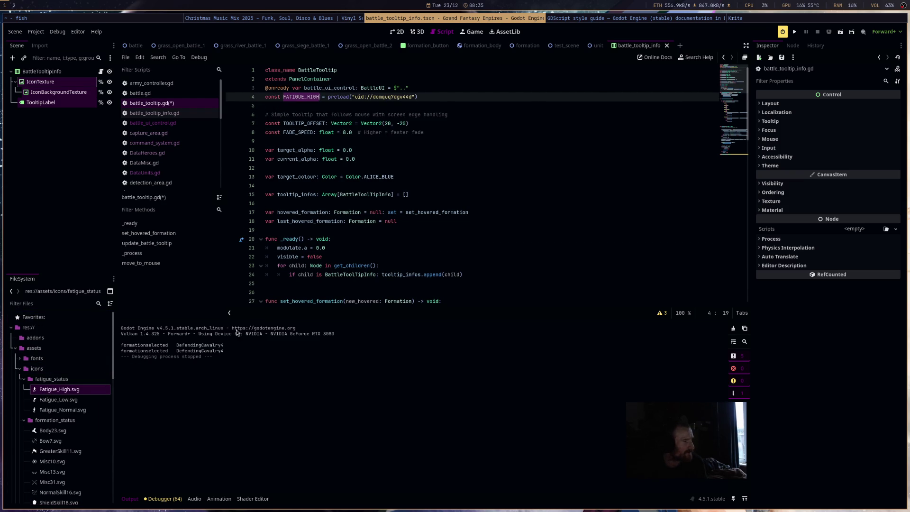
click(637, 18)
click(530, 327)
scroll(530, 333, down, 3)
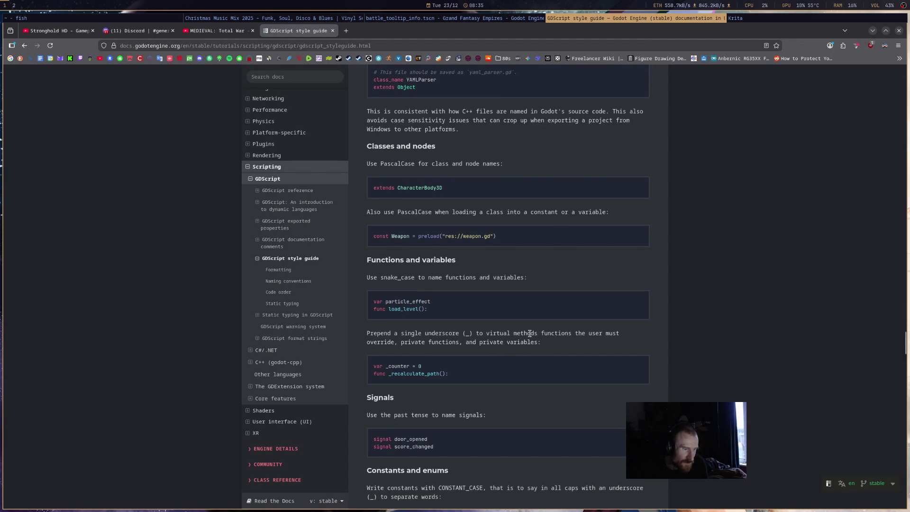